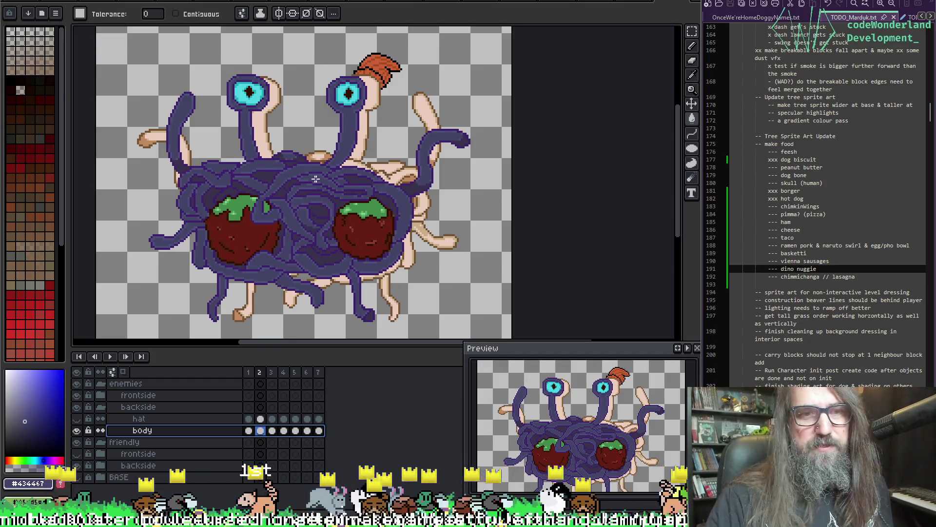
- Switch to the Paint Bucket and go to frame 1 of the body animation
{"action": "scroll", "coordinate": [311, 242], "scroll_direction": "down", "scroll_amount": 3}
{"action": "scroll", "coordinate": [302, 229], "scroll_direction": "left", "scroll_amount": 2}
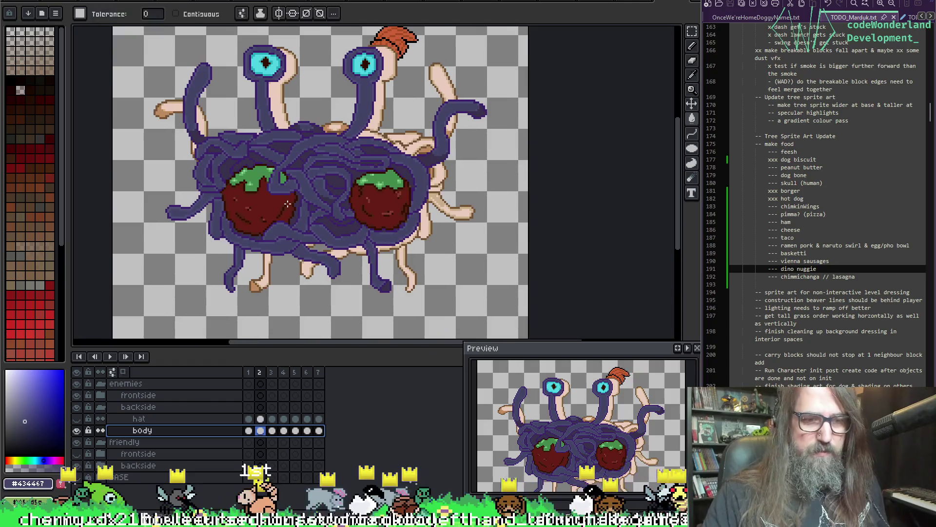
{"action": "key", "text": "i"}
{"action": "key", "text": "w"}
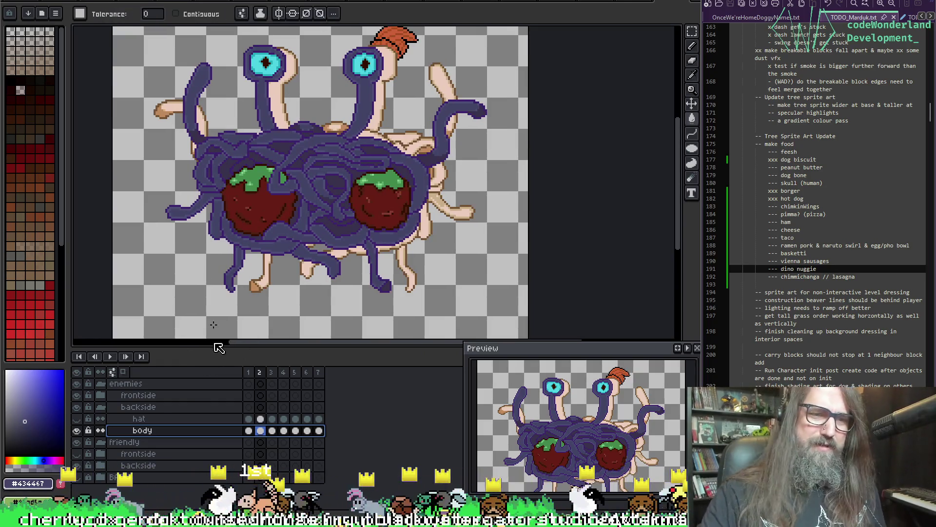
{"action": "left_click", "coordinate": [249, 431]}
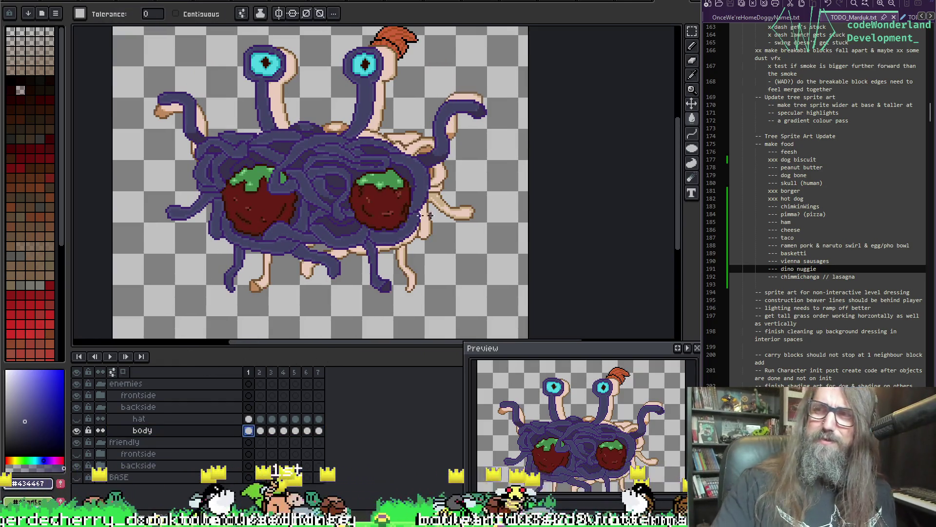
- Recolour every peach noodle purple with a non-contiguous fill, then pan across the body
{"action": "left_click", "coordinate": [266, 106]}
{"action": "key", "text": "Delete"}
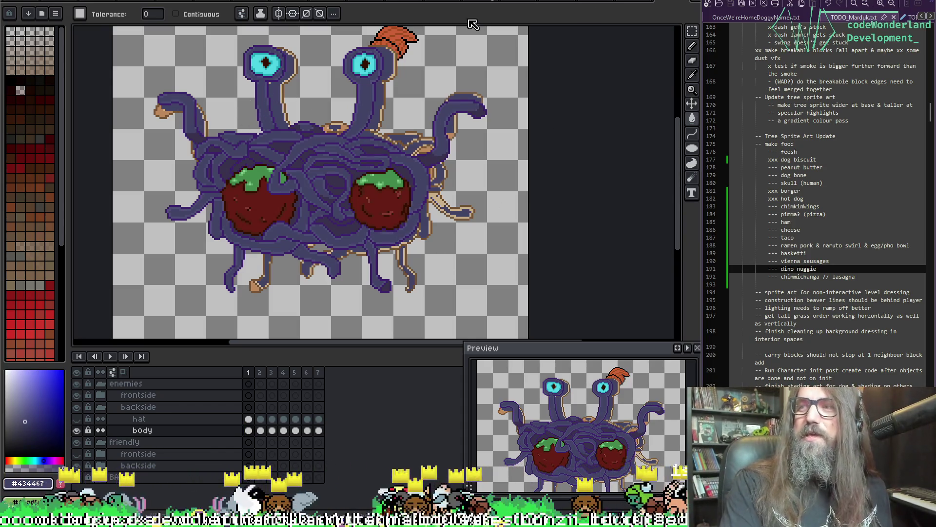
{"action": "scroll", "coordinate": [305, 154], "scroll_direction": "up", "scroll_amount": 1}
{"action": "scroll", "coordinate": [319, 159], "scroll_direction": "down", "scroll_amount": 1}
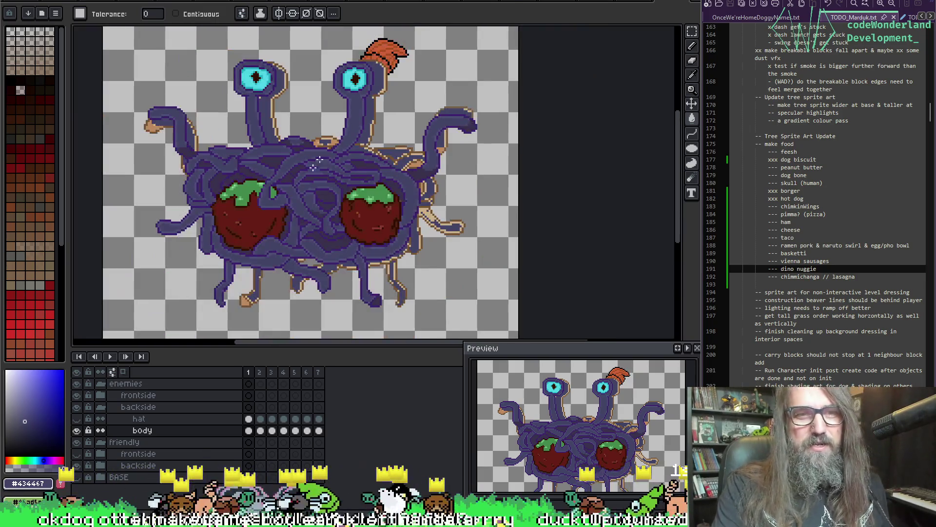
{"action": "scroll", "coordinate": [371, 251], "scroll_direction": "up", "scroll_amount": 1}
{"action": "mouse_move", "coordinate": [409, 210]}
{"action": "left_mouse_down"}
{"action": "mouse_move", "coordinate": [425, 215]}
{"action": "mouse_move", "coordinate": [439, 259]}
{"action": "left_mouse_up"}
- Zoom in on the monster and bucket-fill the light tan outlines dark brown
{"action": "scroll", "coordinate": [389, 210], "scroll_direction": "down", "scroll_amount": 1}
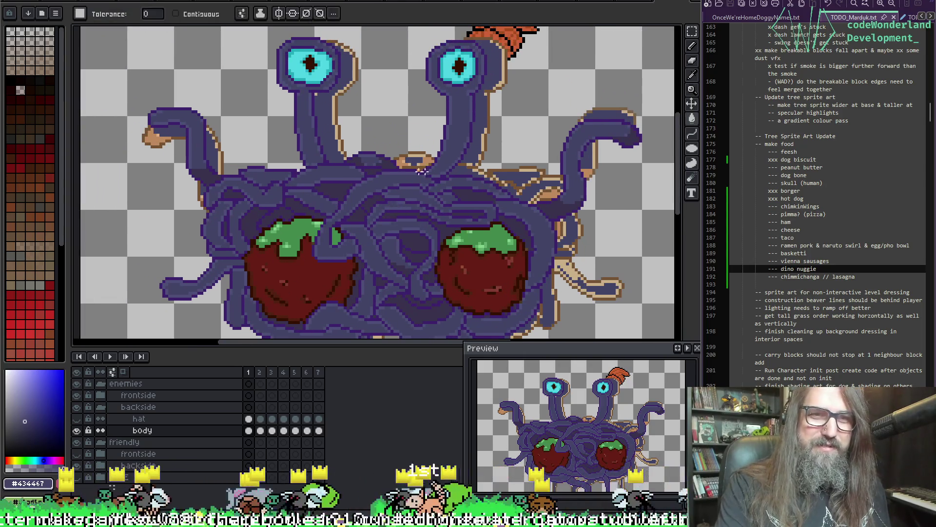
{"action": "scroll", "coordinate": [310, 176], "scroll_direction": "up", "scroll_amount": 1}
{"action": "left_click_drag", "start_coordinate": [309, 175], "coordinate": [350, 133]}
{"action": "scroll", "coordinate": [349, 132], "scroll_direction": "down", "scroll_amount": 1}
{"action": "scroll", "coordinate": [355, 194], "scroll_direction": "up", "scroll_amount": 1}
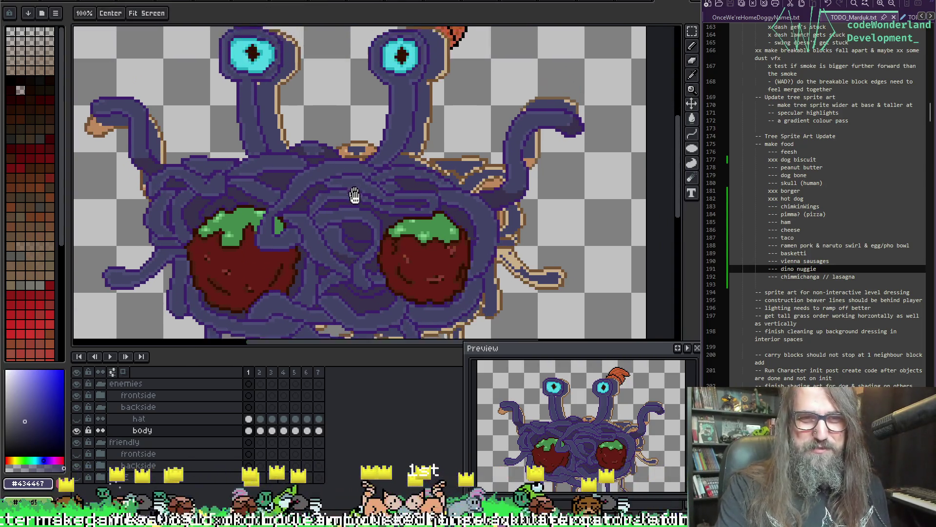
{"action": "left_click_drag", "start_coordinate": [355, 193], "coordinate": [369, 244]}
{"action": "key", "text": "i"}
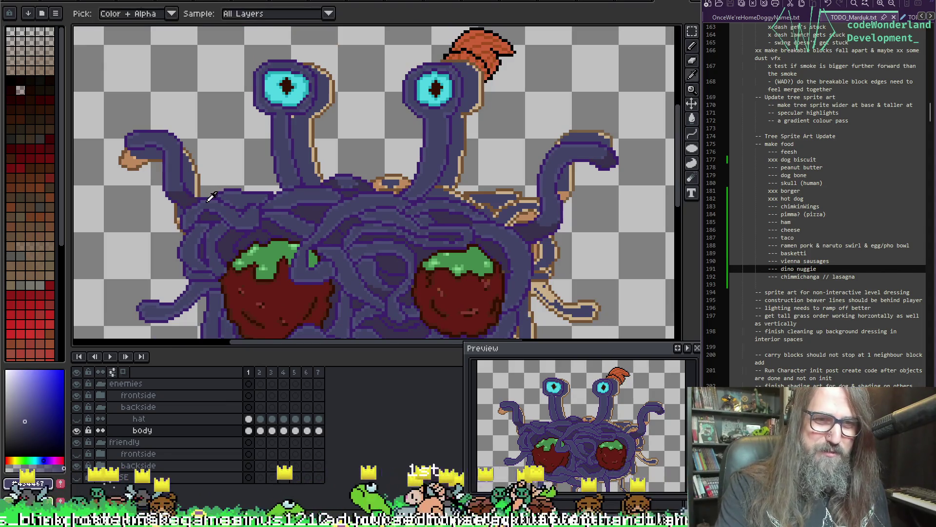
{"action": "key", "text": "g"}
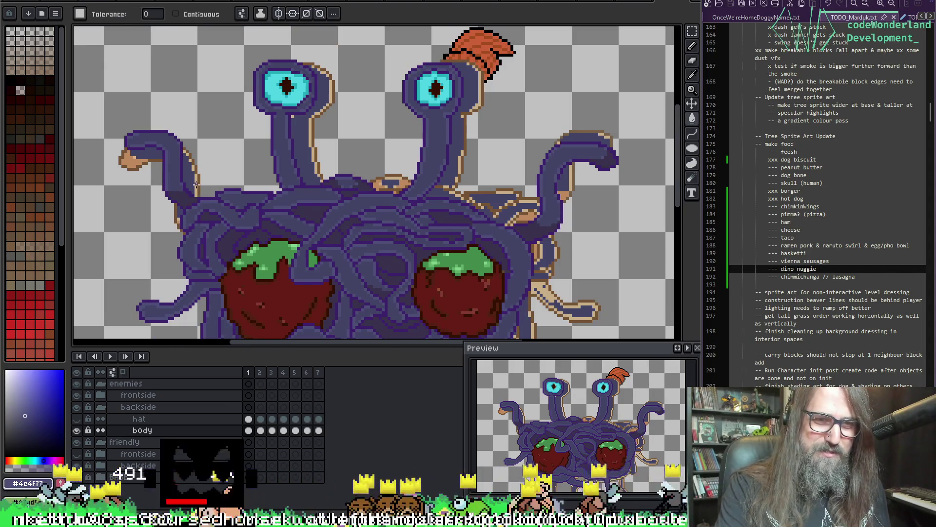
{"action": "left_click", "coordinate": [196, 185]}
- Sample dark purple #39324d and deep purple #3c216c from the sprite for outline fills
{"action": "key", "text": "i"}
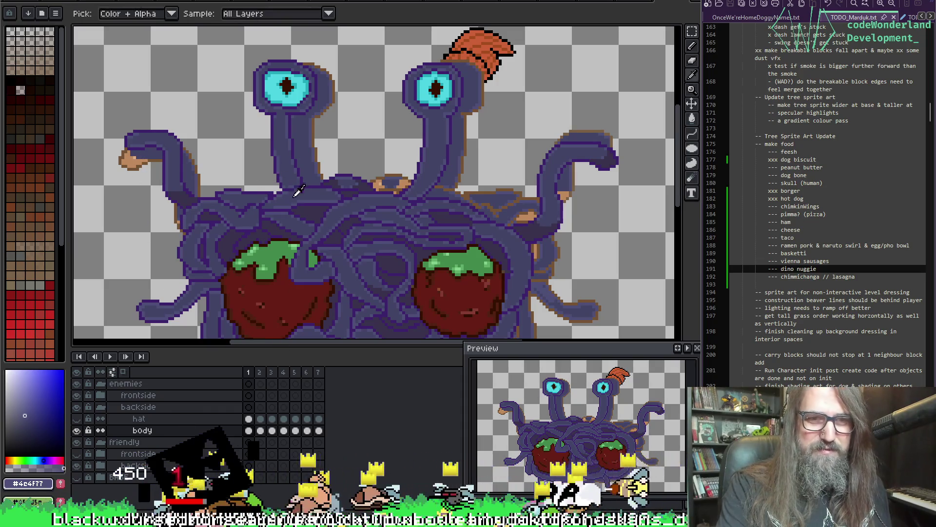
{"action": "left_click", "coordinate": [213, 211]}
{"action": "key", "text": "g"}
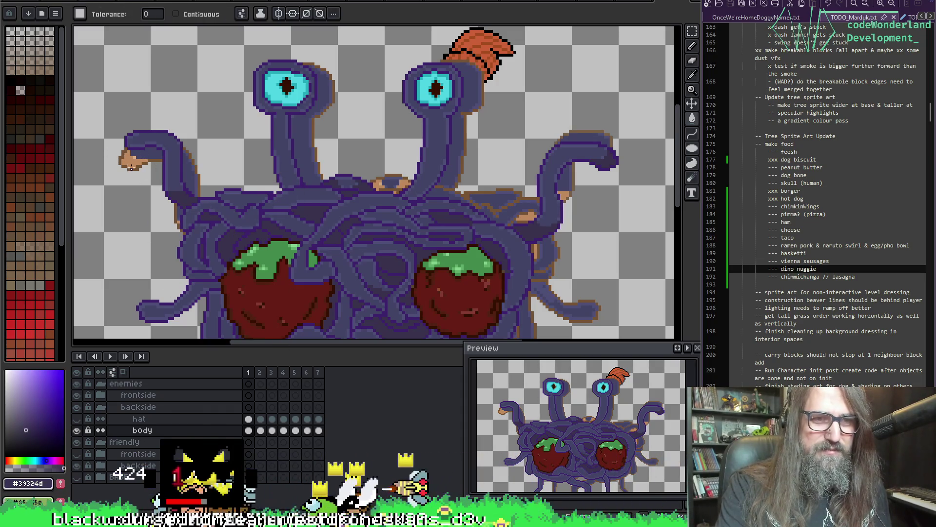
{"action": "key", "text": "i"}
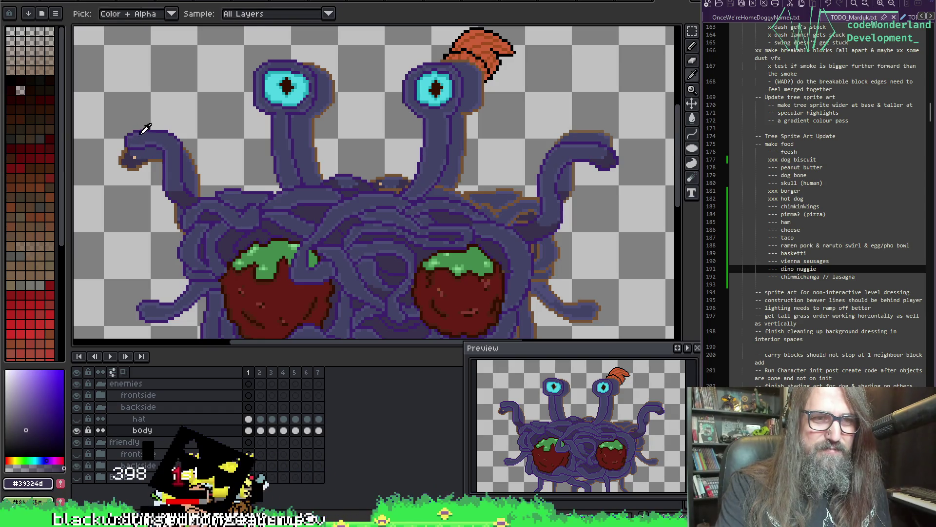
{"action": "key", "text": "g"}
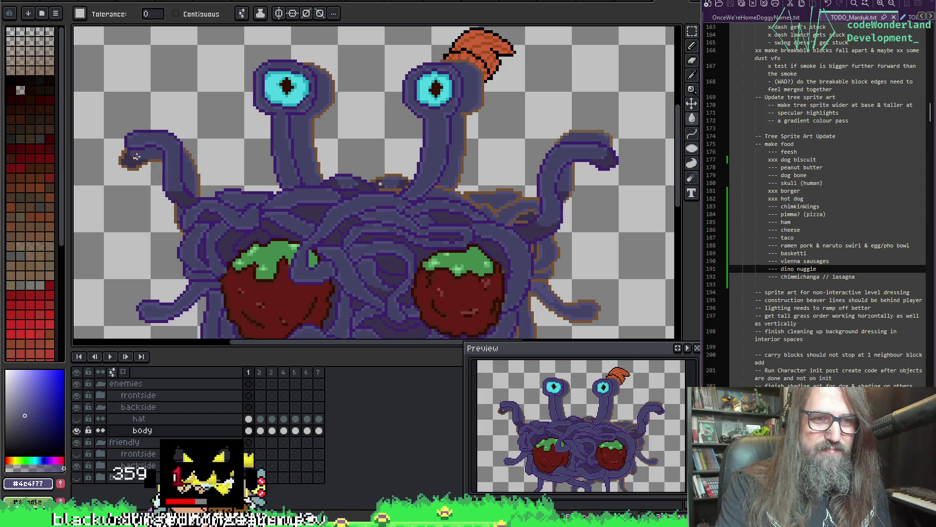
{"action": "scroll", "coordinate": [242, 184], "scroll_direction": "down", "scroll_amount": 2}
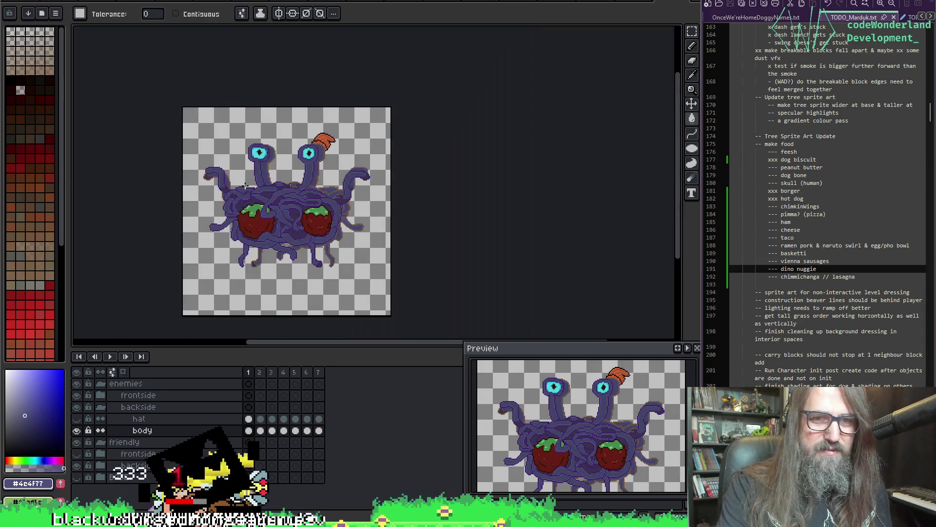
{"action": "scroll", "coordinate": [178, 236], "scroll_direction": "up", "scroll_amount": 1}
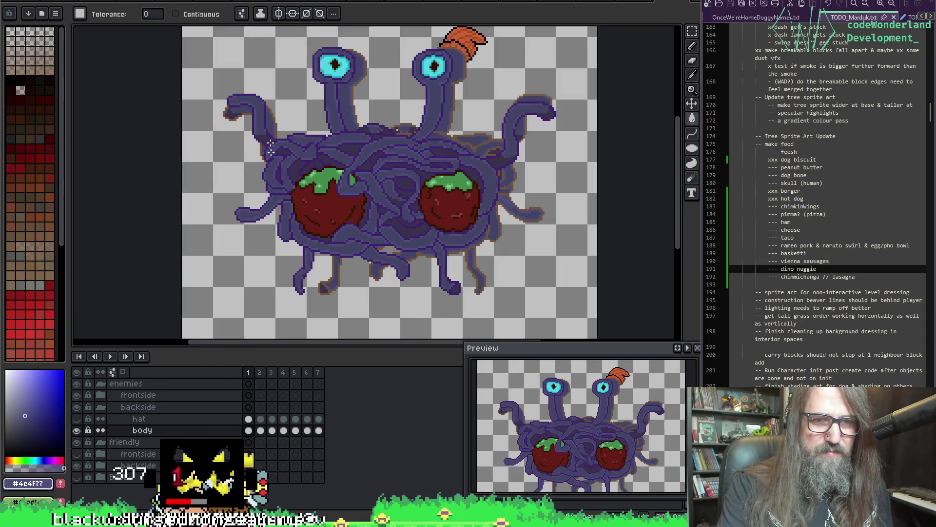
{"action": "scroll", "coordinate": [270, 147], "scroll_direction": "up", "scroll_amount": 2}
{"action": "key", "text": "i"}
{"action": "left_click", "coordinate": [236, 116]}
- Hide the frontside group to reveal the backside drawing and view the whole sprite
{"action": "key", "text": "g"}
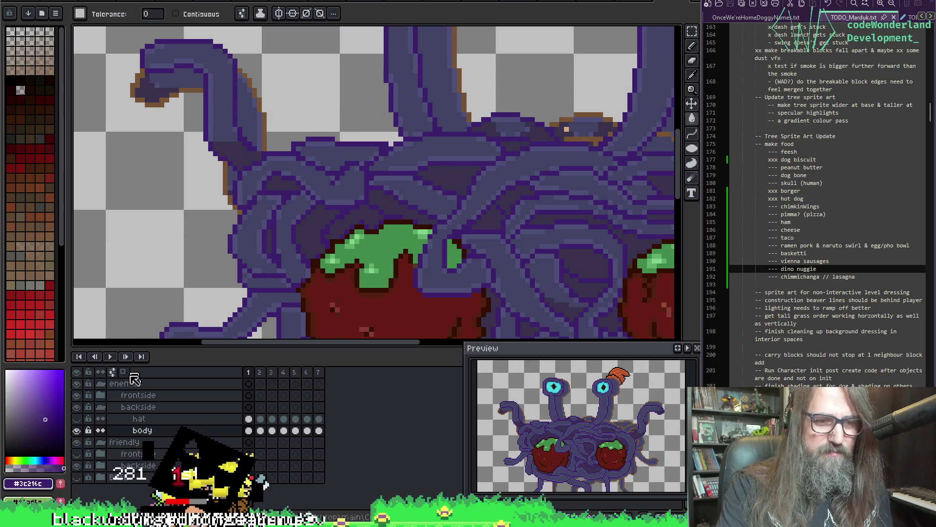
{"action": "left_click", "coordinate": [78, 396]}
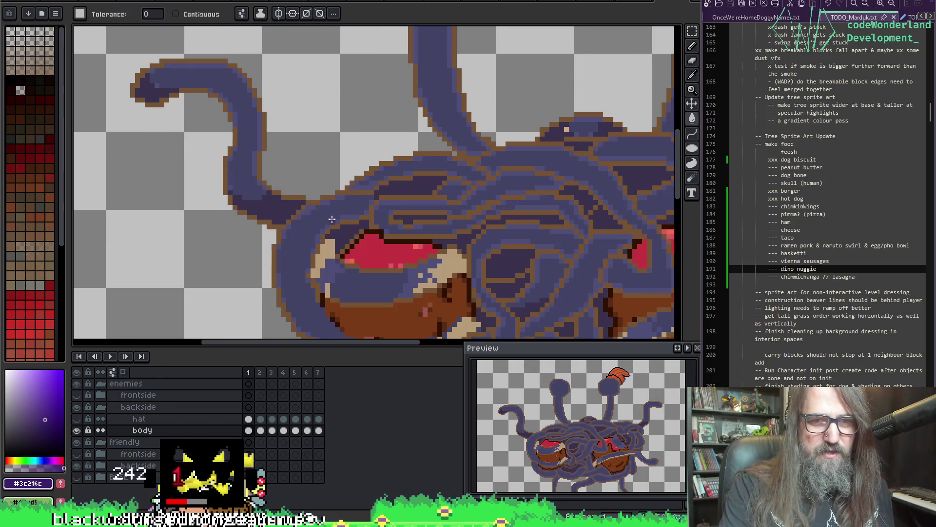
{"action": "scroll", "coordinate": [331, 220], "scroll_direction": "down", "scroll_amount": 3}
{"action": "scroll", "coordinate": [360, 201], "scroll_direction": "up", "scroll_amount": 2}
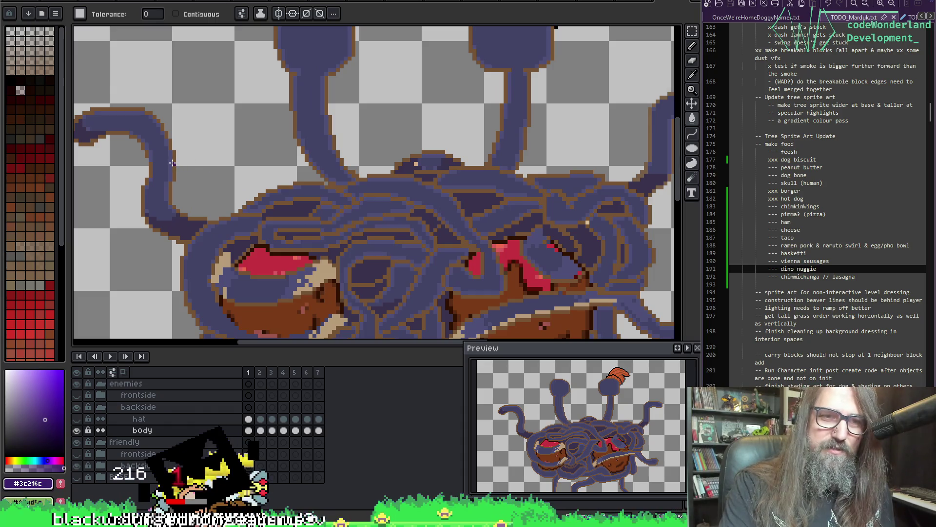
{"action": "scroll", "coordinate": [172, 162], "scroll_direction": "down", "scroll_amount": 1}
{"action": "scroll", "coordinate": [292, 176], "scroll_direction": "down", "scroll_amount": 1}
{"action": "mouse_move", "coordinate": [368, 230]}
{"action": "left_mouse_down"}
{"action": "mouse_move", "coordinate": [318, 182]}
{"action": "mouse_move", "coordinate": [333, 294]}
{"action": "mouse_move", "coordinate": [363, 220]}
{"action": "left_mouse_up"}
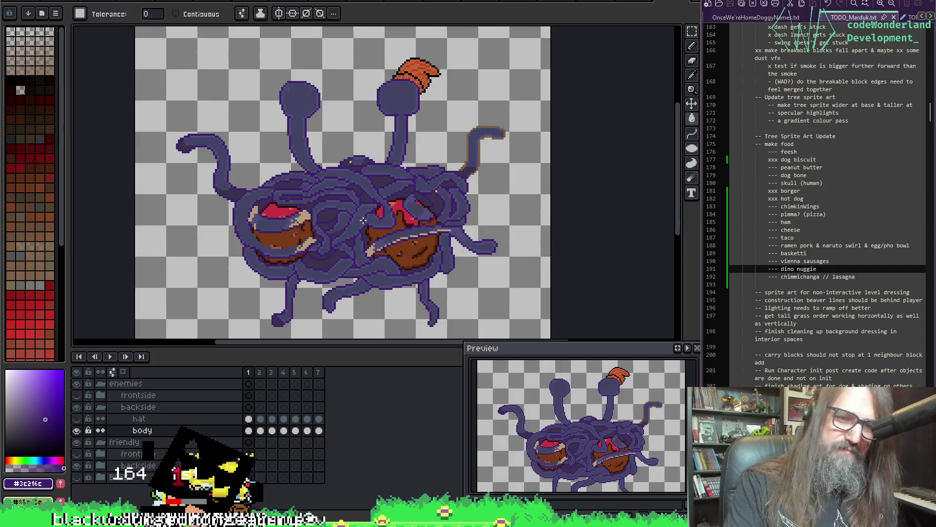
{"action": "scroll", "coordinate": [273, 219], "scroll_direction": "up", "scroll_amount": 3}
- Sample purples #434467 and #39324d, then fill the red mouth pixels dark blue
{"action": "left_click", "coordinate": [258, 191], "text": "alt"}
{"action": "left_click", "coordinate": [300, 182], "text": "alt"}
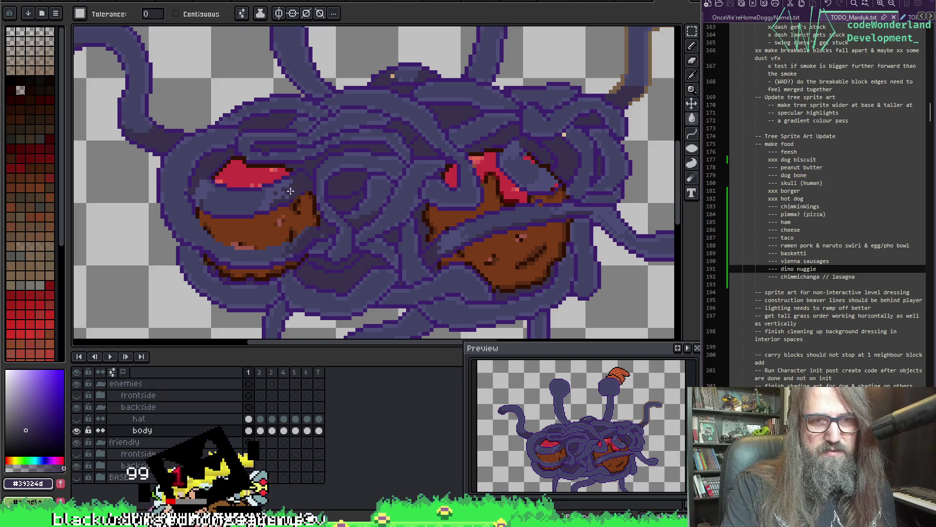
{"action": "scroll", "coordinate": [439, 225], "scroll_direction": "down", "scroll_amount": 2}
{"action": "scroll", "coordinate": [316, 184], "scroll_direction": "up", "scroll_amount": 4}
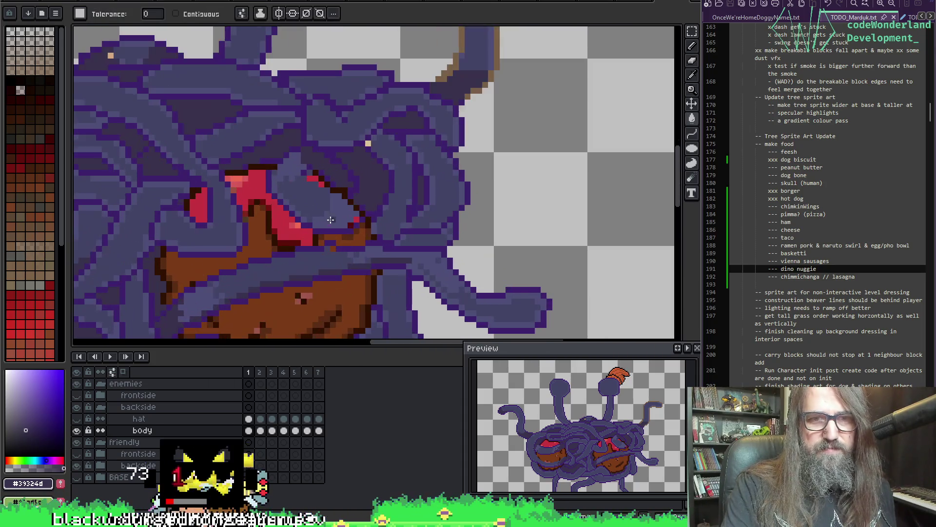
{"action": "left_click", "coordinate": [313, 176]}
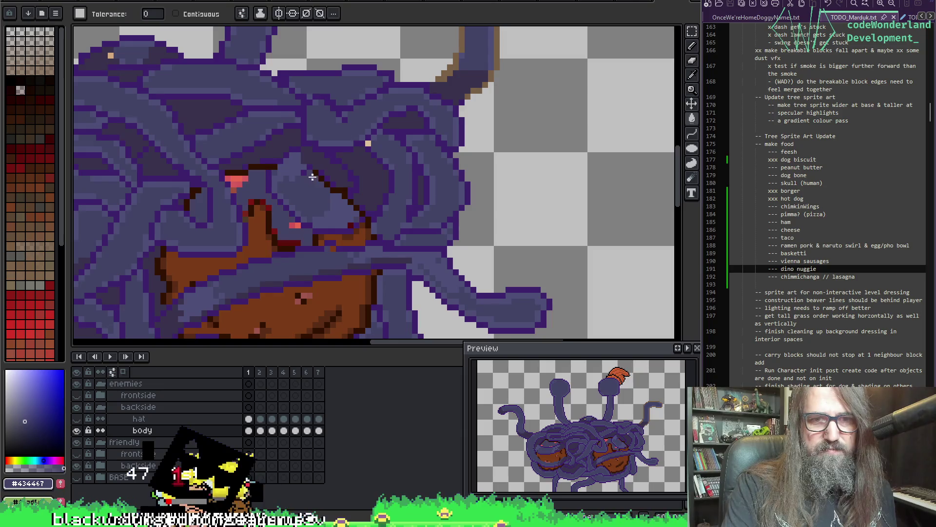
- Undo the dark blue mouth fill and the earlier fill, restoring the tan highlights
{"action": "key", "text": "ctrl+z"}
{"action": "key", "text": "b"}
{"action": "key", "text": "ctrl+z"}
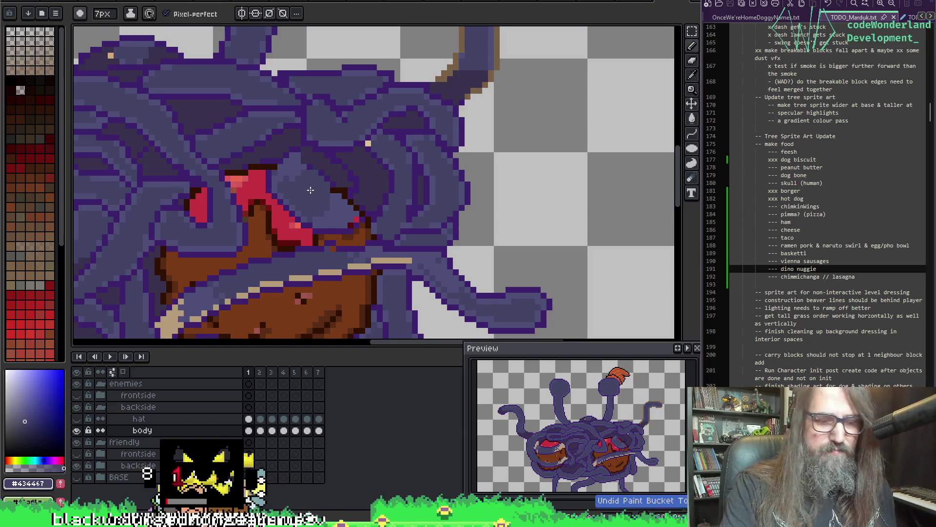
- Try overpainting the red mouth in purple #434467 with a 5-pixel pencil, then undo it
{"action": "left_click", "coordinate": [337, 194], "text": "alt"}
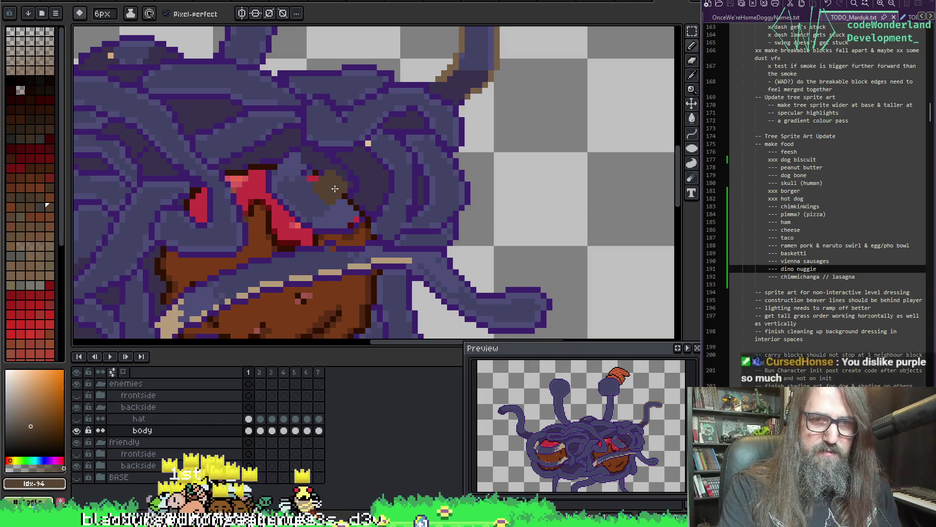
{"action": "key", "text": "minus"}
{"action": "key", "text": "minus"}
{"action": "key", "text": "alt"}
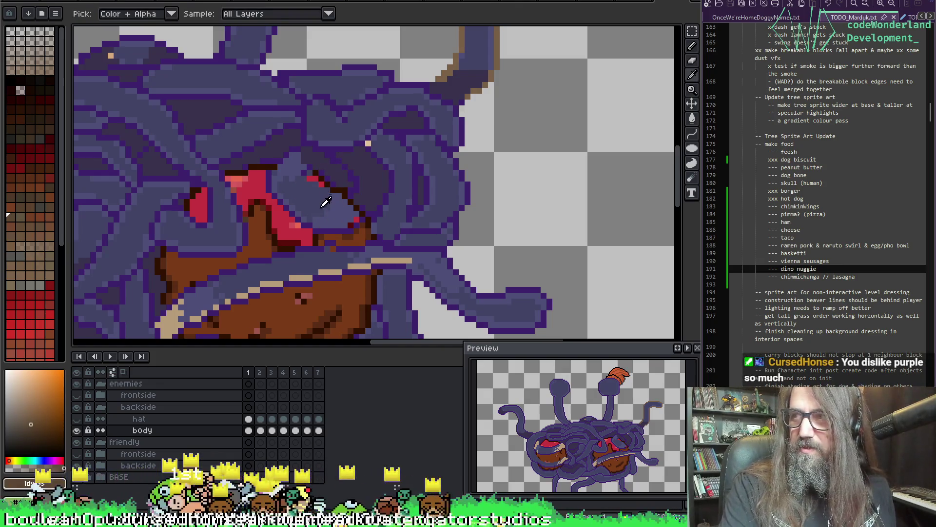
{"action": "left_click", "coordinate": [314, 203], "text": "alt"}
{"action": "left_click_drag", "start_coordinate": [305, 211], "coordinate": [278, 220]}
{"action": "key", "text": "ctrl+z"}
- Shrink the pencil to a single pixel and pan and zoom to review the backside
{"action": "key", "text": "minus"}
{"action": "key", "text": "minus"}
{"action": "key", "text": "minus"}
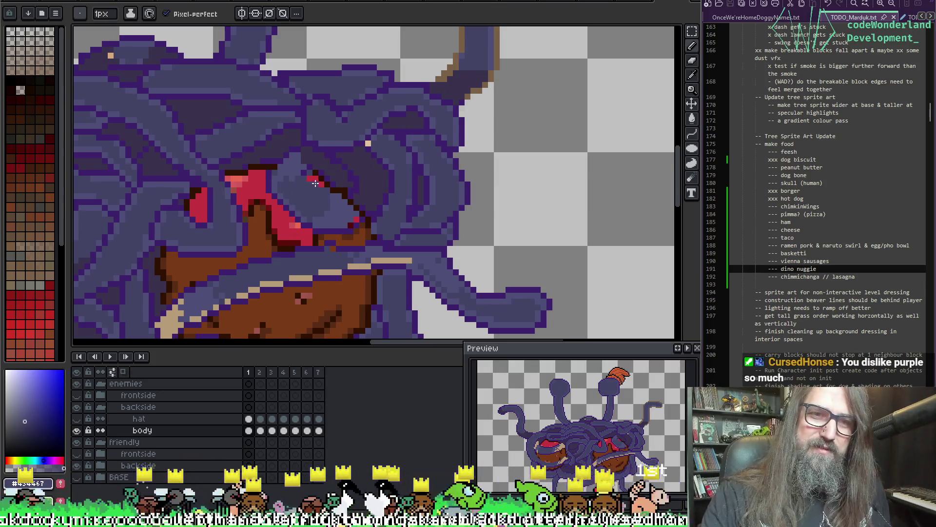
{"action": "scroll", "coordinate": [315, 181], "scroll_direction": "left", "scroll_amount": 3}
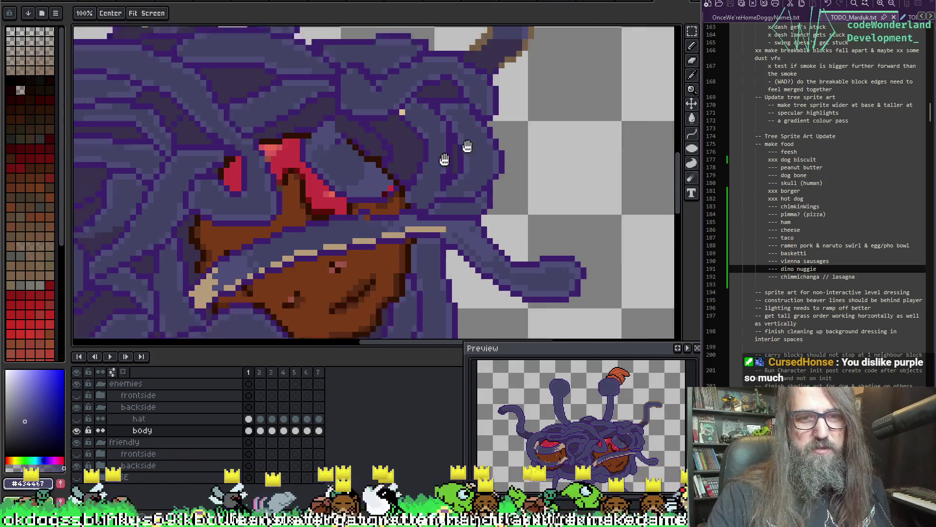
{"action": "scroll", "coordinate": [292, 242], "scroll_direction": "down", "scroll_amount": 2}
{"action": "key", "text": "alt"}
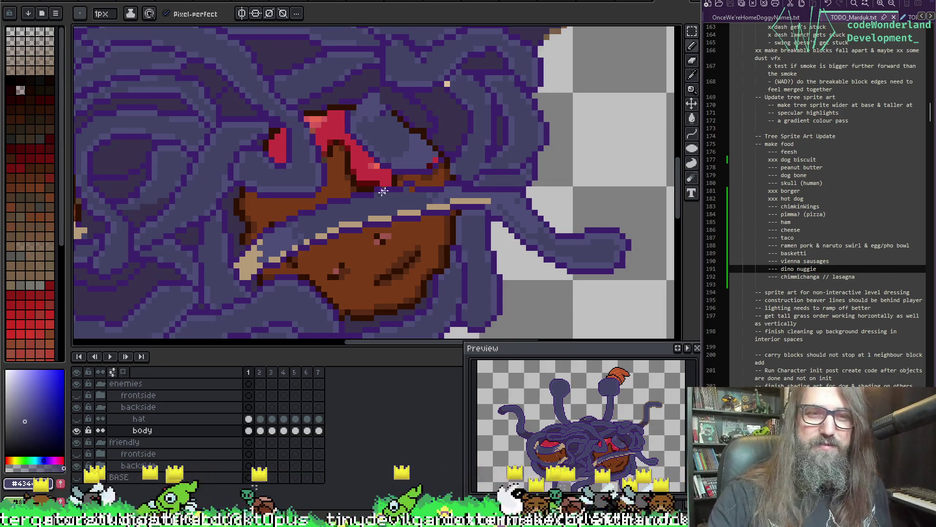
{"action": "key", "text": "alt"}
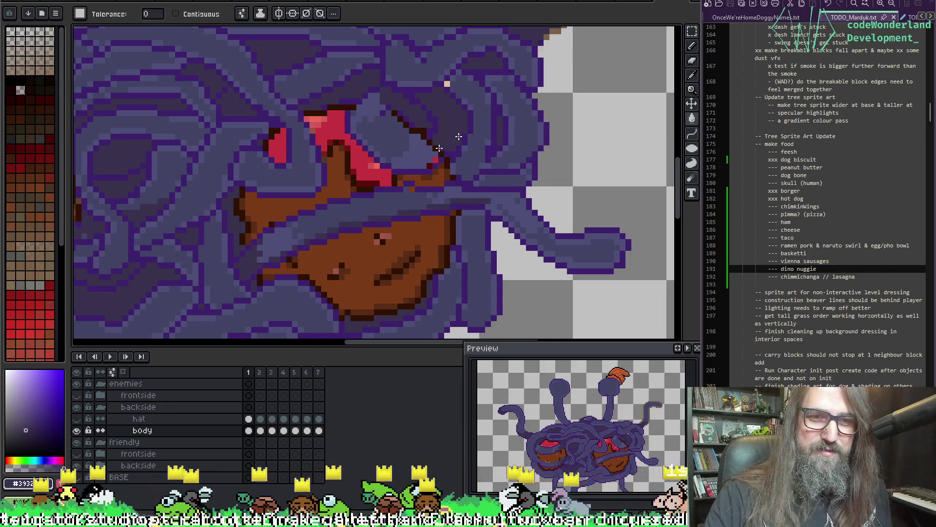
{"action": "left_click_drag", "start_coordinate": [329, 204], "coordinate": [340, 222]}
{"action": "scroll", "coordinate": [340, 223], "scroll_direction": "down", "scroll_amount": 3}
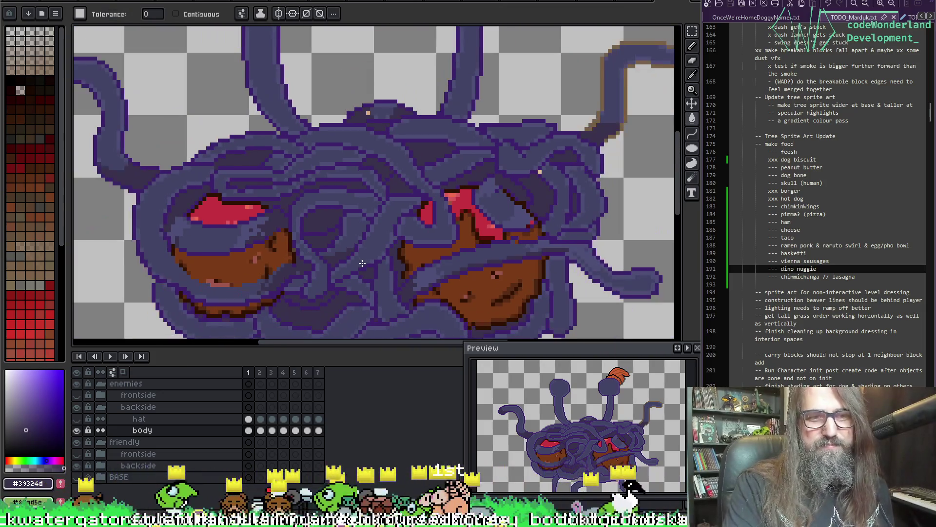
{"action": "scroll", "coordinate": [274, 291], "scroll_direction": "up", "scroll_amount": 2}
{"action": "scroll", "coordinate": [275, 291], "scroll_direction": "up", "scroll_amount": 1}
{"action": "key", "text": "alt"}
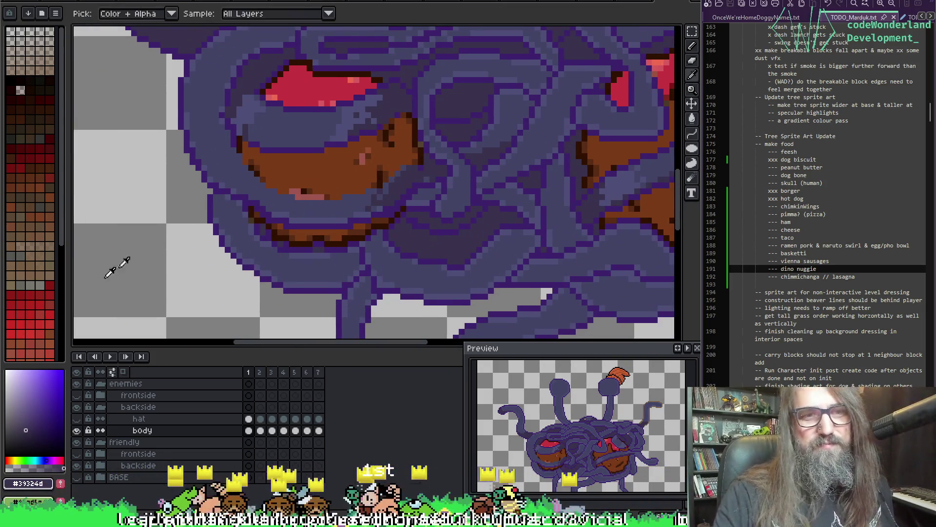
- Sample the bluish-purple noodle colour and touch up shading around the left meatball, undoing one stroke
{"action": "left_click", "coordinate": [318, 198], "text": "alt"}
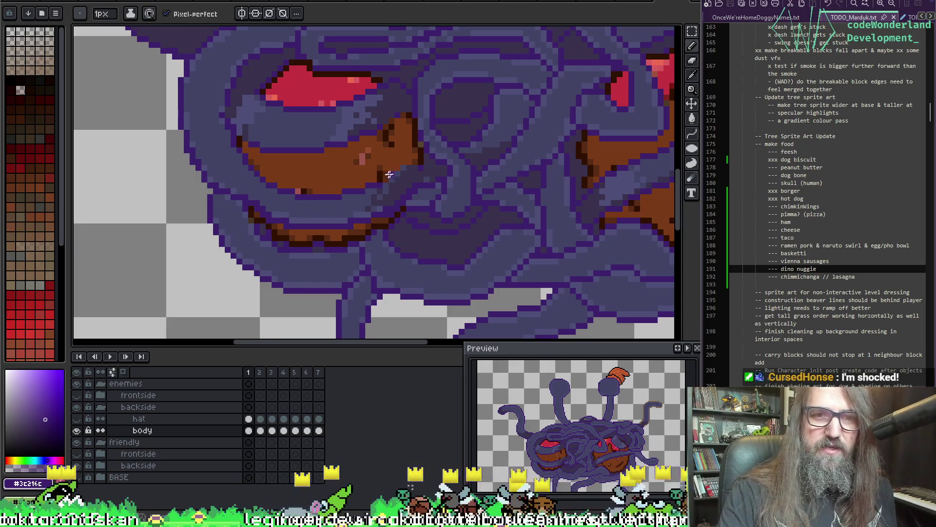
{"action": "key", "text": "v"}
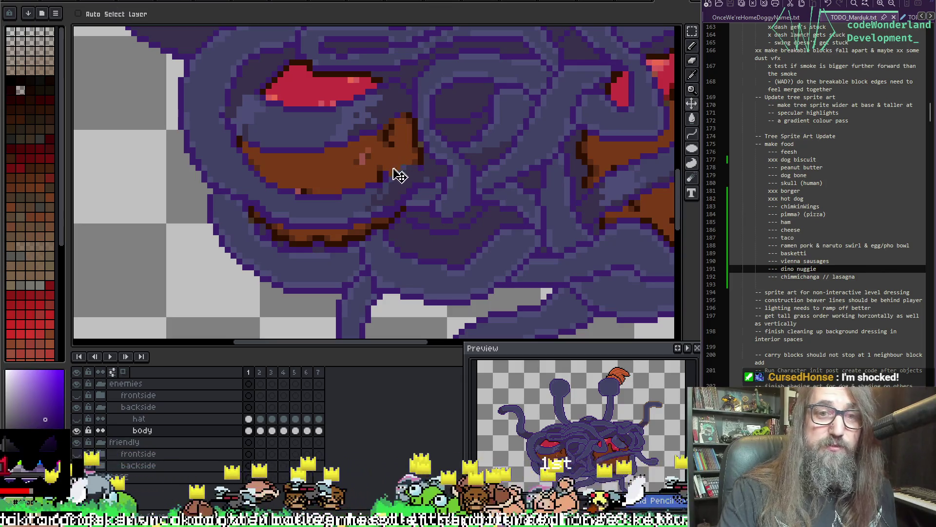
{"action": "key", "text": "b"}
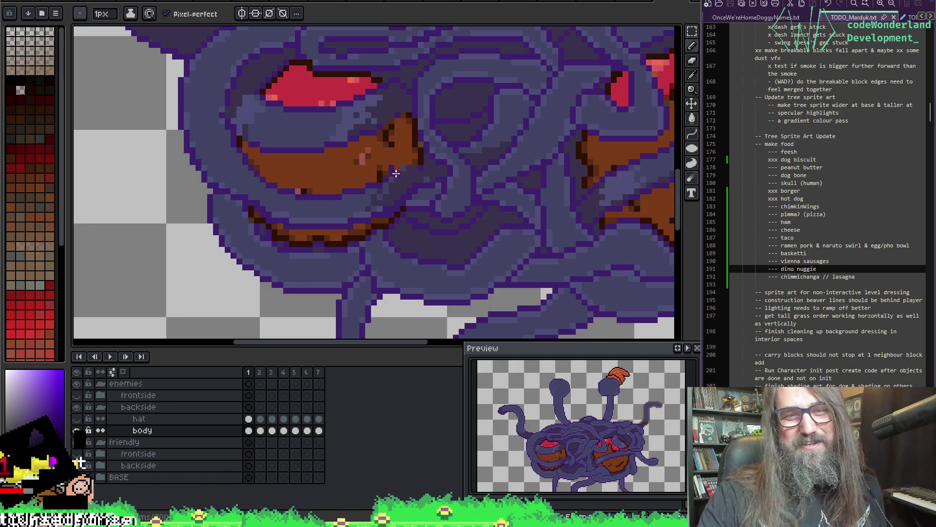
{"action": "key", "text": "ctrl+z"}
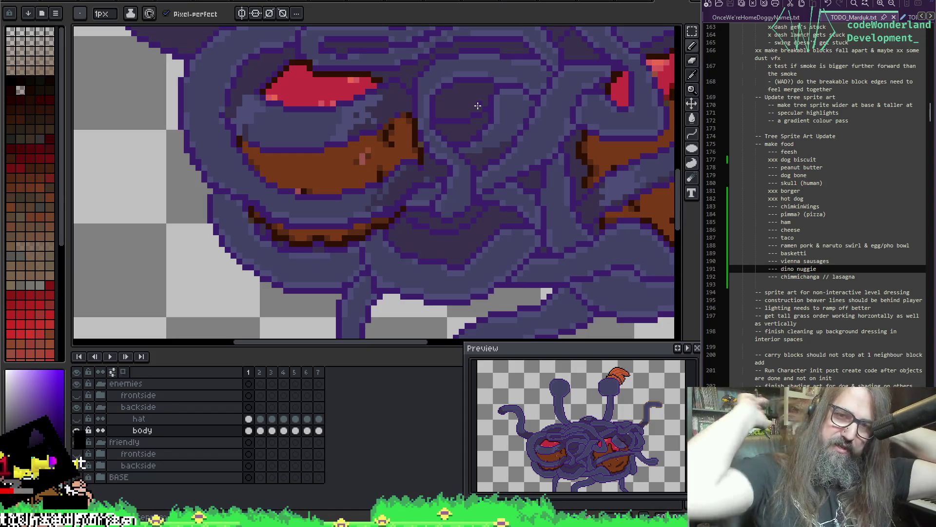
- Zoom out with the pencil active and select the body layer
{"action": "scroll", "coordinate": [378, 155], "scroll_direction": "down", "scroll_amount": 10}
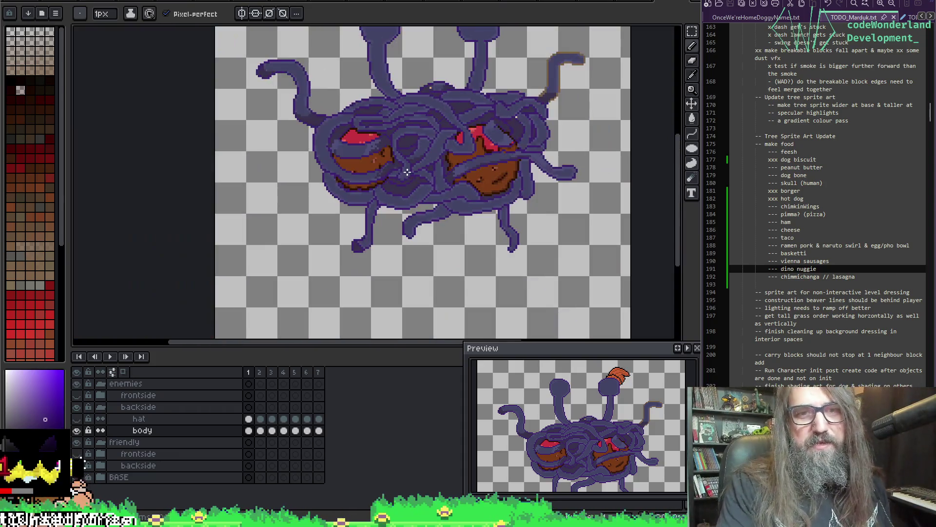
{"action": "key", "text": "b"}
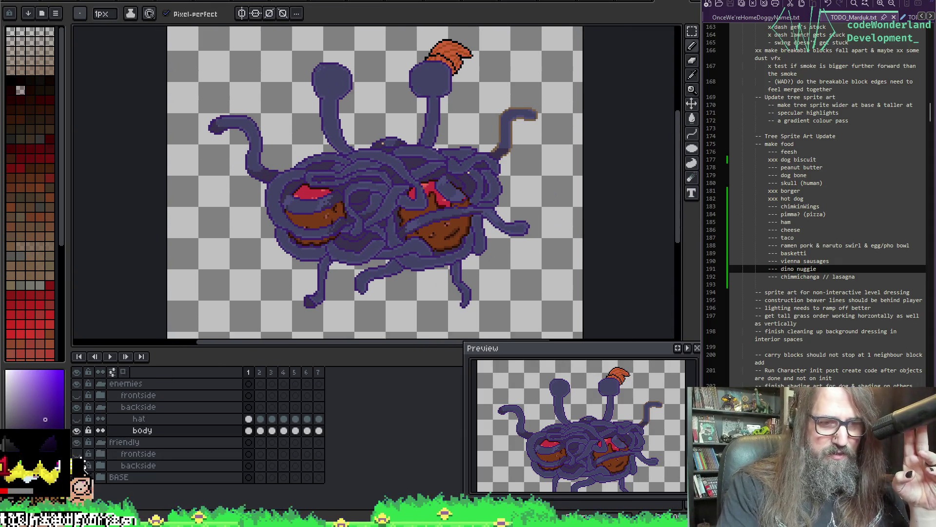
{"action": "scroll", "coordinate": [428, 132], "scroll_direction": "up", "scroll_amount": 2}
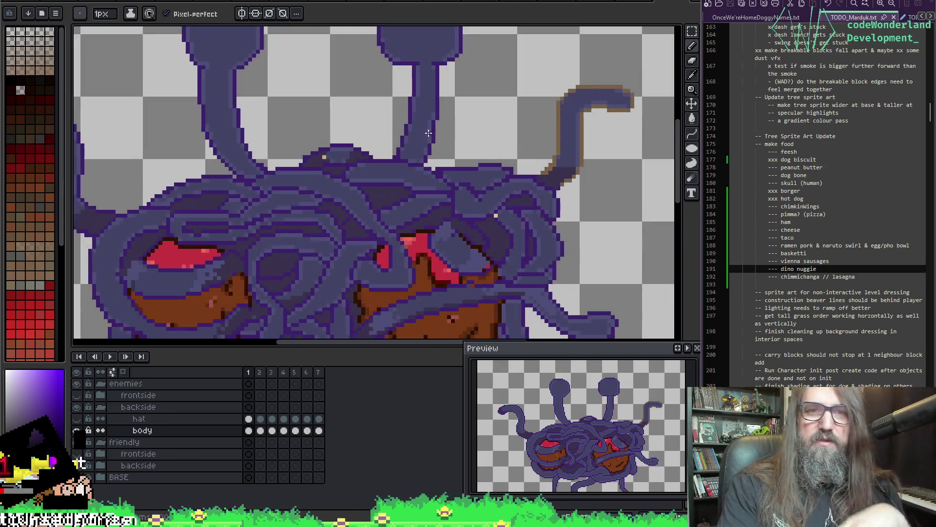
{"action": "scroll", "coordinate": [428, 132], "scroll_direction": "up", "scroll_amount": 1}
{"action": "left_click", "coordinate": [220, 432]}
- Sample a bluer noodle colour and pencil over the stray orange pixel on top
{"action": "key", "text": "i"}
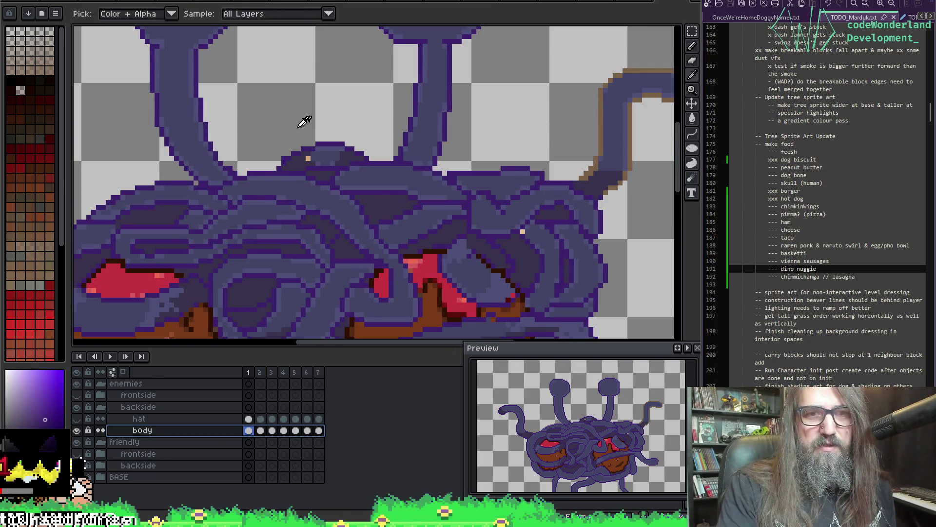
{"action": "left_click", "coordinate": [316, 161]}
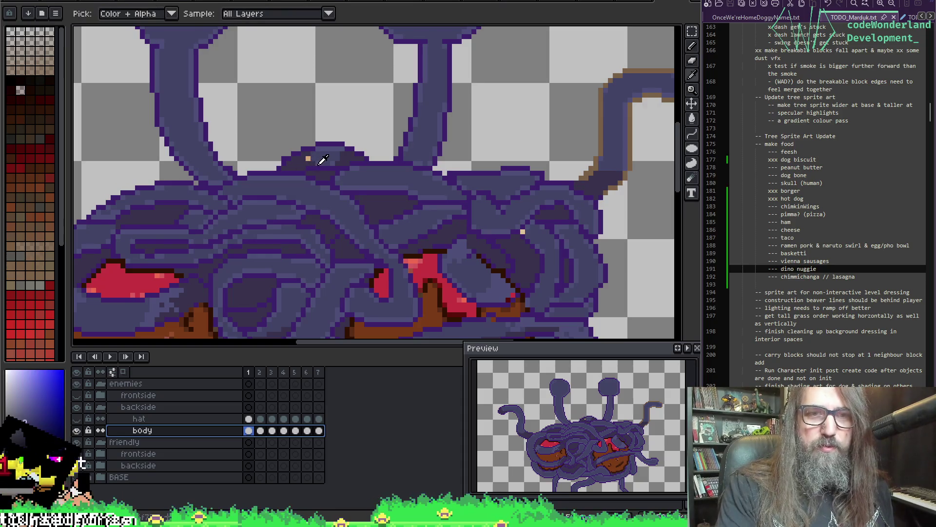
{"action": "key", "text": "b"}
{"action": "left_click", "coordinate": [307, 159]}
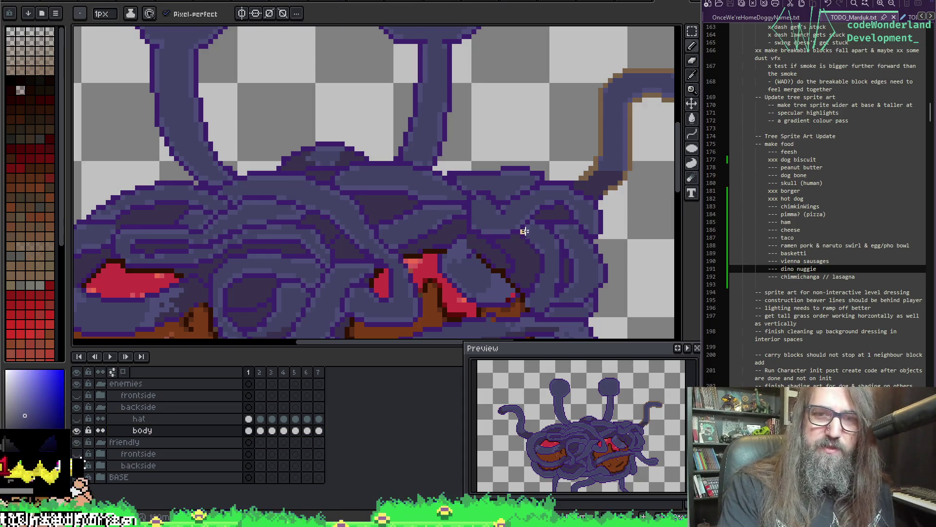
{"action": "scroll", "coordinate": [524, 232], "scroll_direction": "down", "scroll_amount": 3}
{"action": "scroll", "coordinate": [297, 250], "scroll_direction": "up", "scroll_amount": 2}
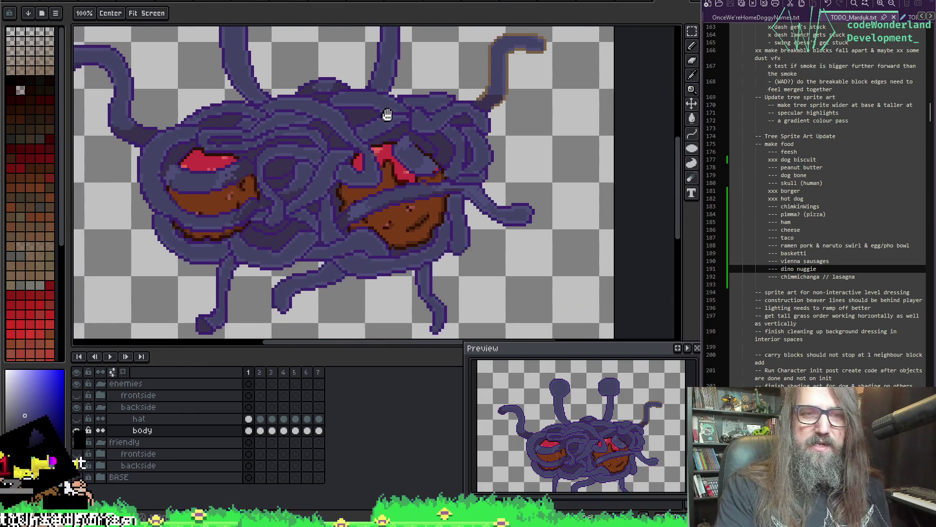
{"action": "scroll", "coordinate": [341, 227], "scroll_direction": "up", "scroll_amount": 1}
- Sample the purple tentacle colour, then switch to the friendly version of the monster
{"action": "key", "text": "i"}
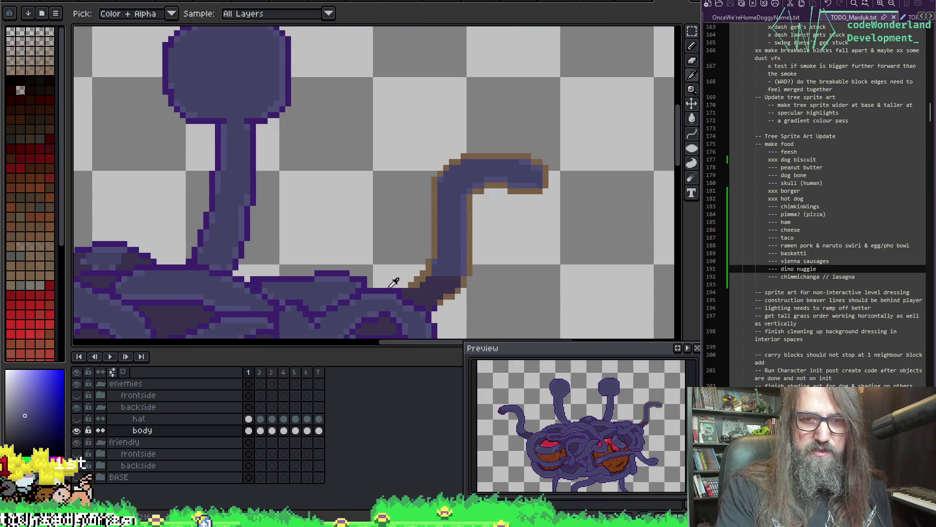
{"action": "left_click", "coordinate": [390, 288]}
{"action": "key", "text": "b"}
{"action": "scroll", "coordinate": [429, 220], "scroll_direction": "down", "scroll_amount": 4}
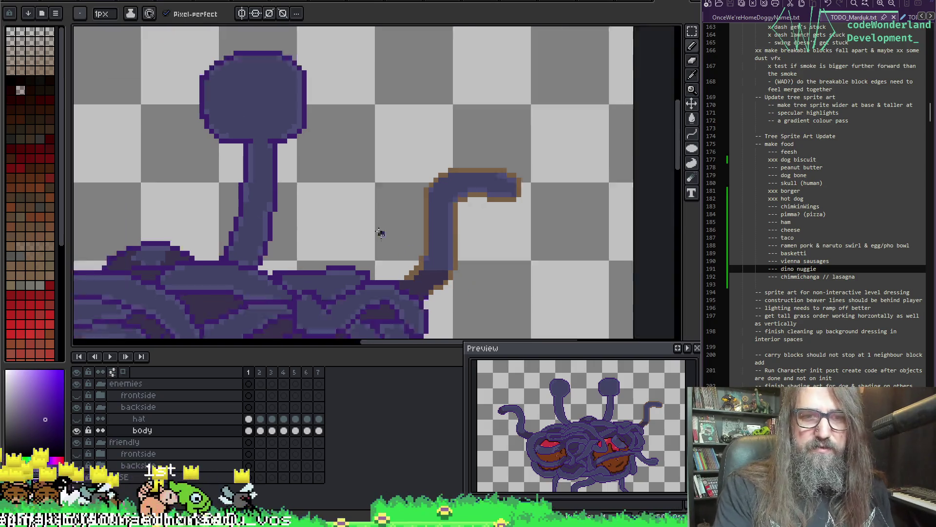
{"action": "key", "text": "Down"}
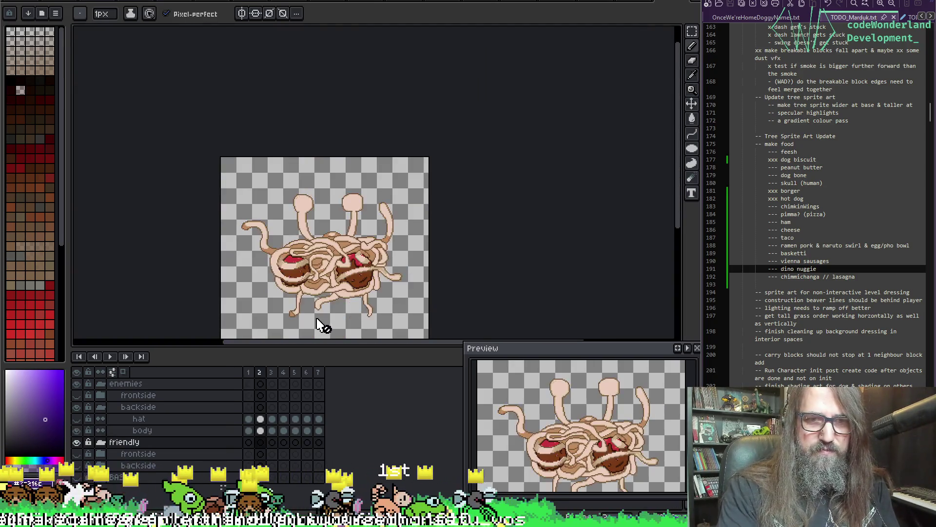
- Reselect the enemy body layer and step through frames 1-3 to compare colours
{"action": "key", "text": "Up"}
{"action": "scroll", "coordinate": [351, 290], "scroll_direction": "up", "scroll_amount": 2}
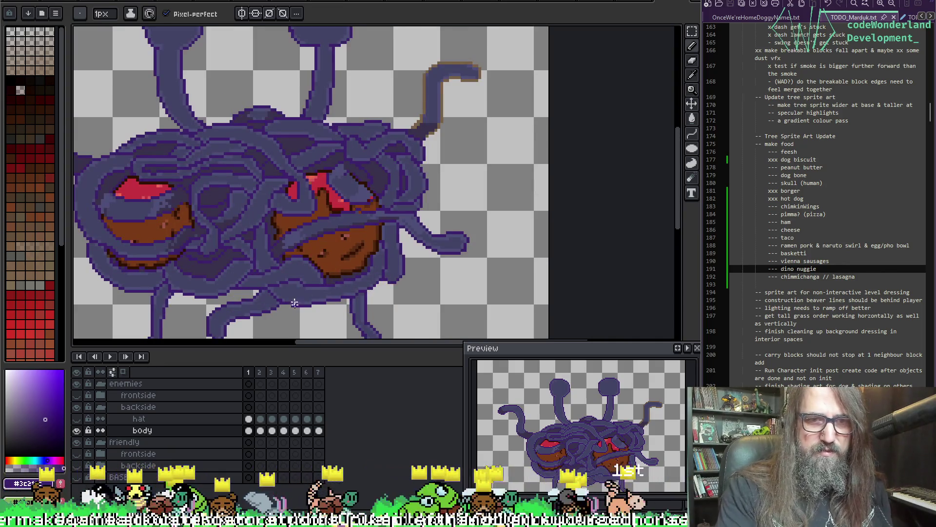
{"action": "scroll", "coordinate": [295, 303], "scroll_direction": "down", "scroll_amount": 1}
{"action": "scroll", "coordinate": [293, 225], "scroll_direction": "up", "scroll_amount": 1}
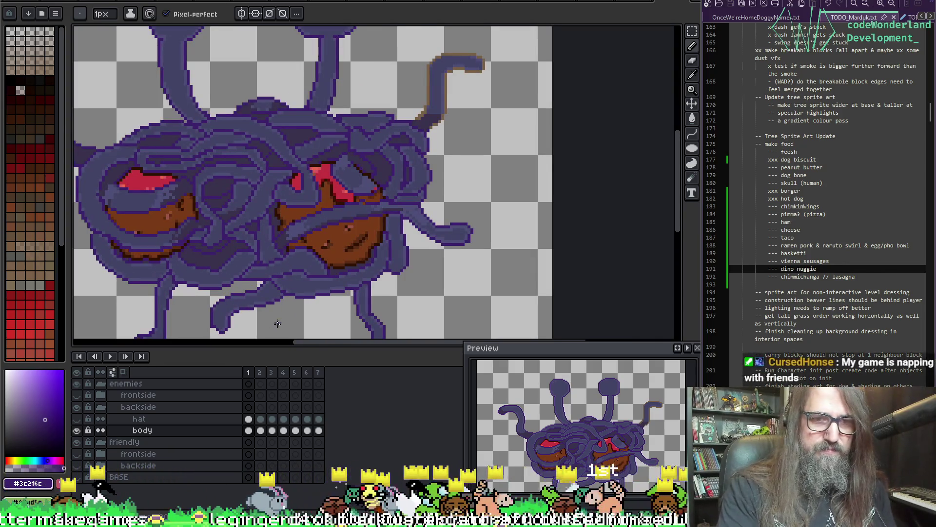
{"action": "key", "text": "Right"}
{"action": "key", "text": "Right"}
{"action": "key", "text": "Right"}
{"action": "key", "text": "Right"}
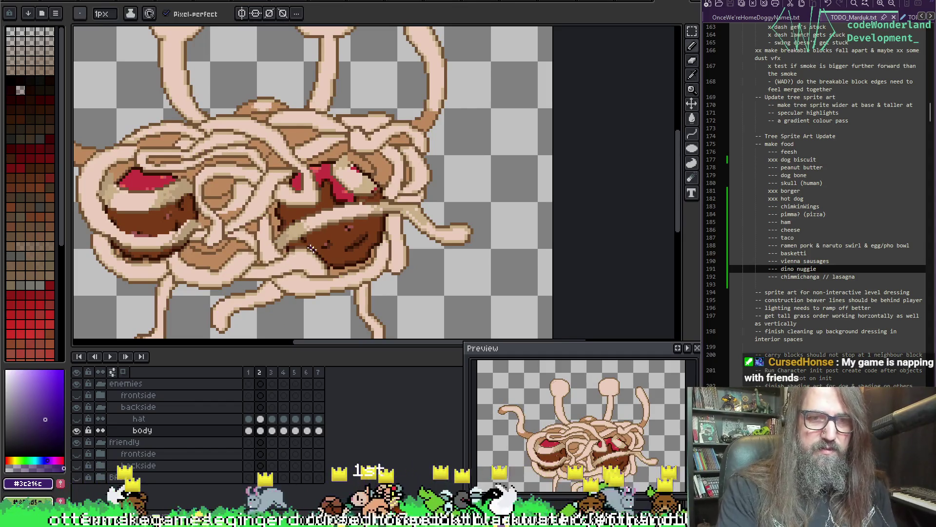
{"action": "key", "text": "Right"}
{"action": "key", "text": "Right"}
{"action": "key", "text": "Right"}
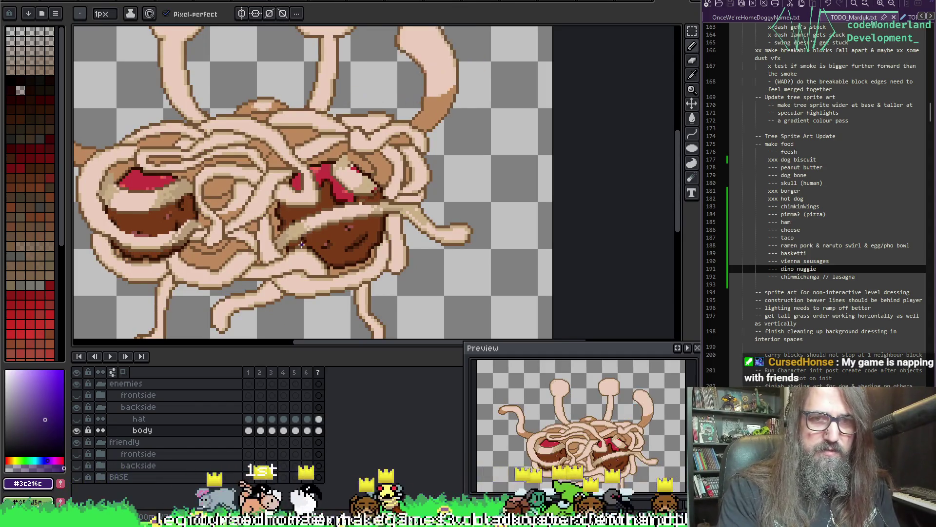
{"action": "scroll", "coordinate": [507, 47], "scroll_direction": "up", "scroll_amount": 3}
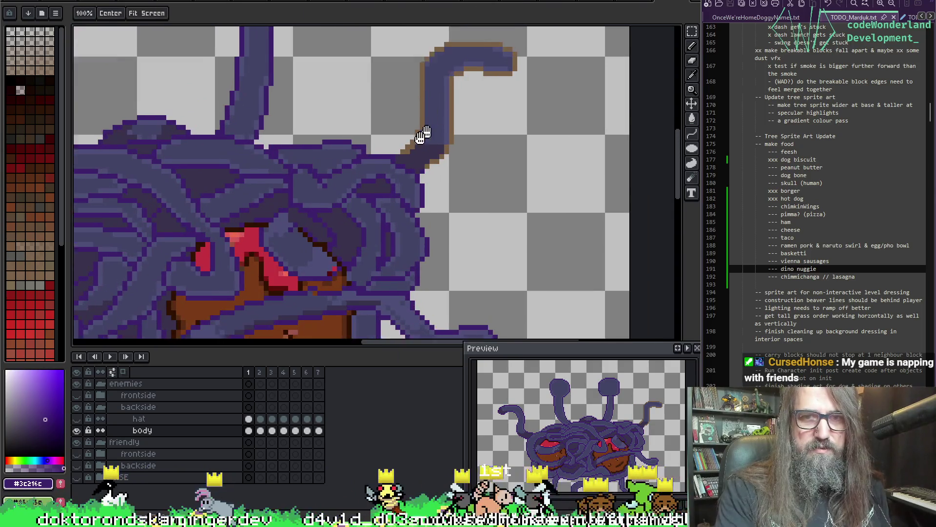
- Bucket-fill the upper-right tentacle's brown outline dark purple, then switch to GameMaker
{"action": "key", "text": "g"}
{"action": "left_click", "coordinate": [384, 161]}
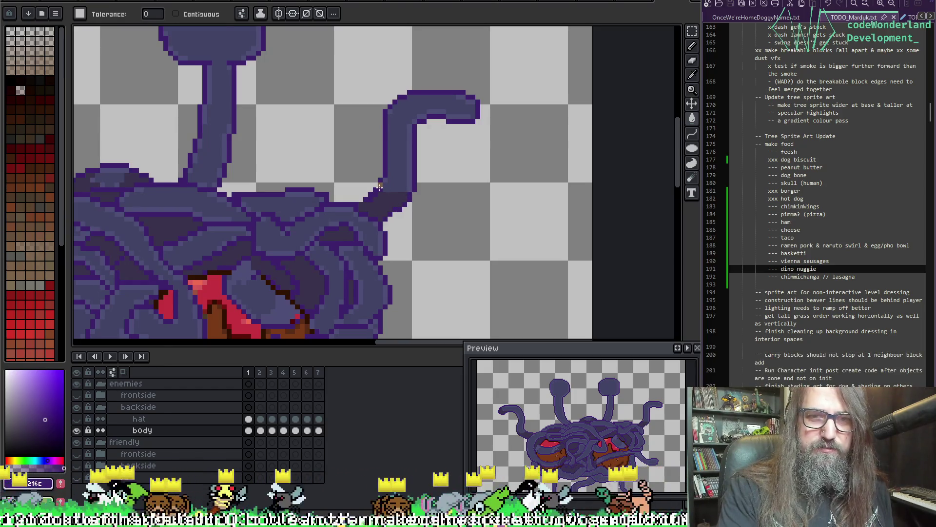
{"action": "key", "text": "v"}
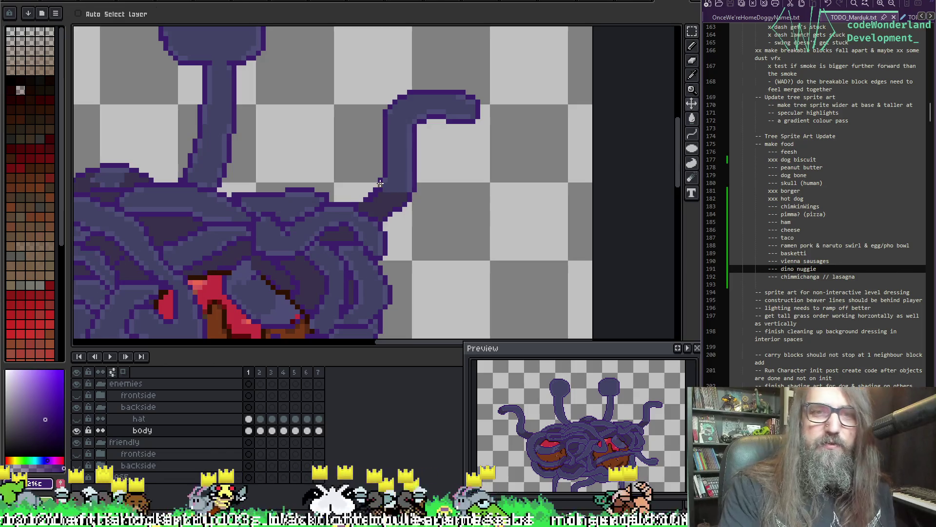
{"action": "key", "text": "b"}
{"action": "scroll", "coordinate": [328, 249], "scroll_direction": "down", "scroll_amount": 3}
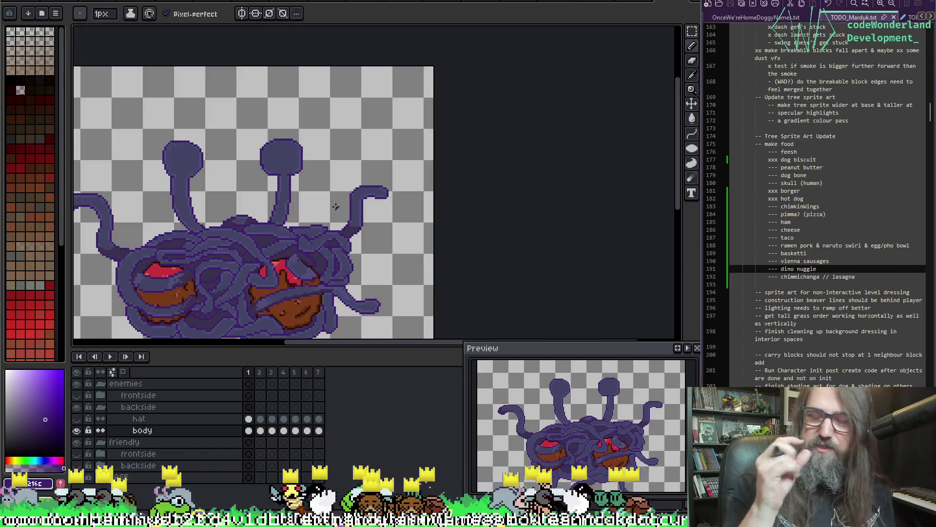
{"action": "key", "text": "h"}
{"action": "left_click_drag", "start_coordinate": [319, 203], "coordinate": [368, 108]}
{"action": "key", "text": "b"}
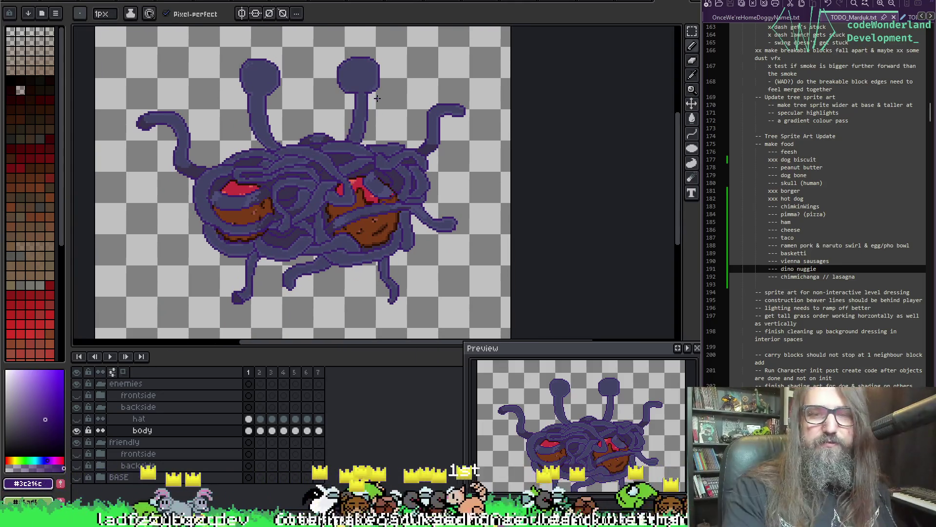
{"action": "key", "text": "alt+Tab"}
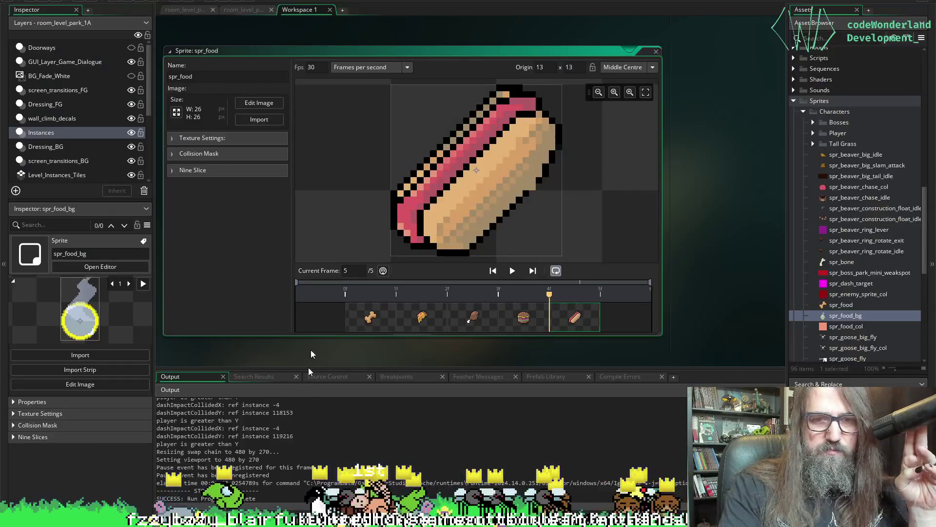
- View three spr_food frames, including the burger and pizza slice, then return to Aseprite
{"action": "left_click", "coordinate": [474, 316]}
{"action": "left_click", "coordinate": [526, 318]}
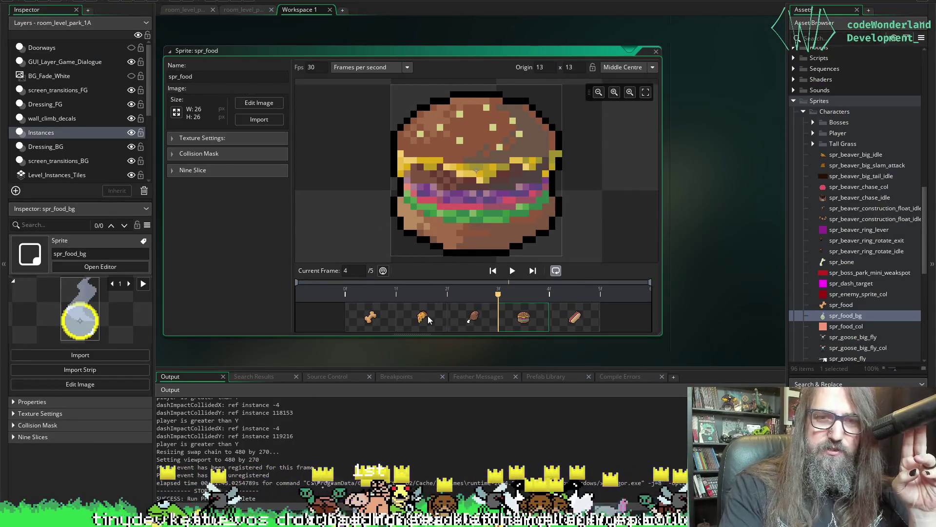
{"action": "left_click", "coordinate": [428, 319]}
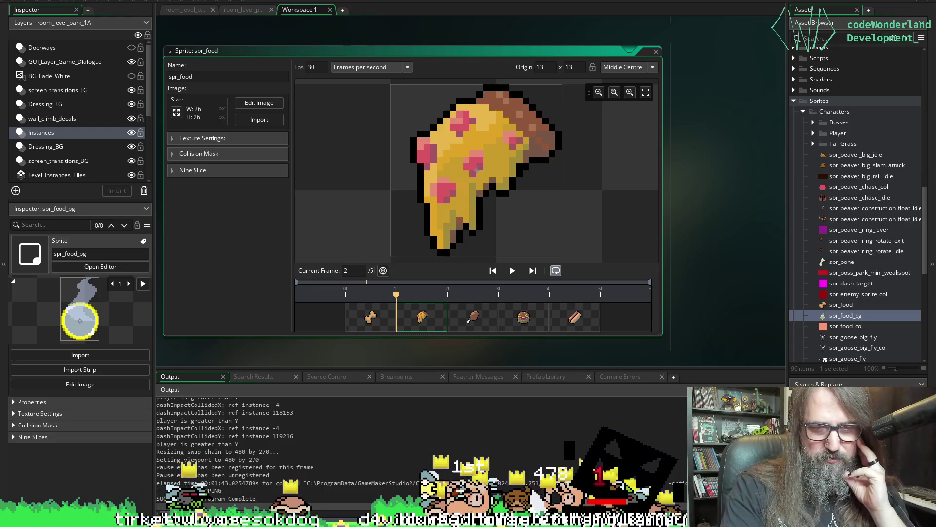
{"action": "left_click", "coordinate": [334, 449]}
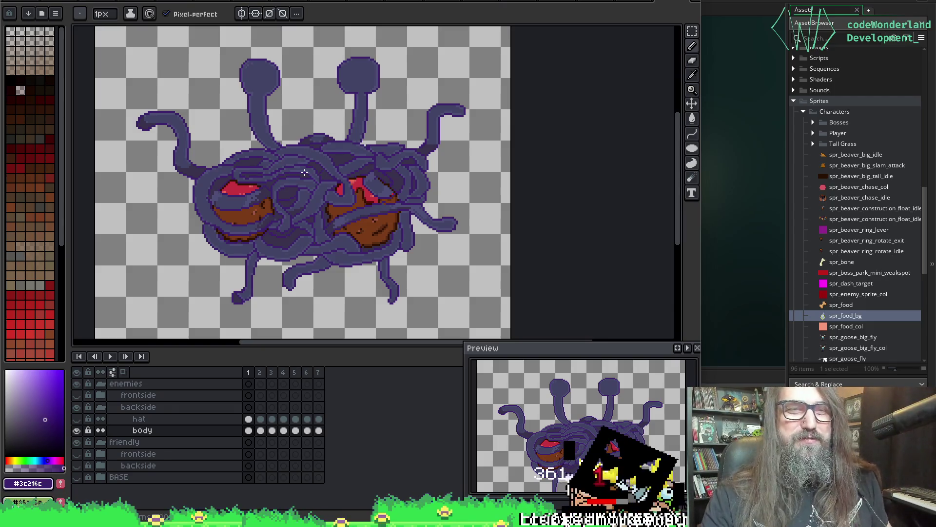
- Flip between the purple enemy and beige friendly frames, preview the animation, then hide the timeline
{"action": "left_click_drag", "start_coordinate": [337, 274], "coordinate": [340, 279]}
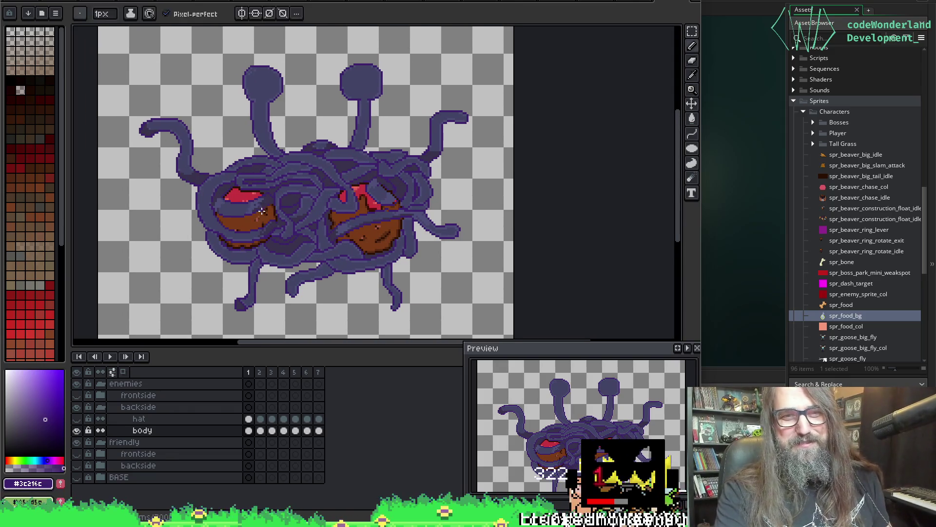
{"action": "key", "text": "Right"}
{"action": "key", "text": "Left"}
{"action": "key", "text": "Right"}
{"action": "key", "text": "Left"}
{"action": "key", "text": "Right"}
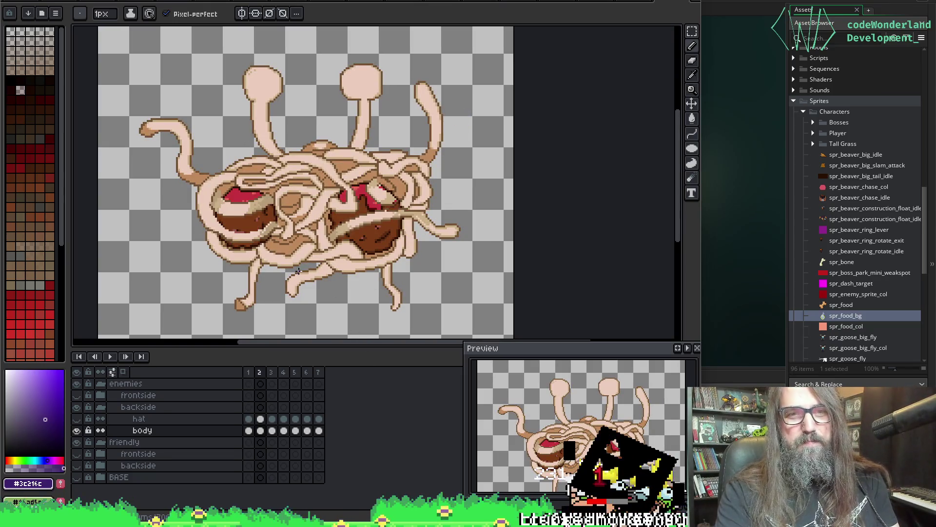
{"action": "key", "text": "Return"}
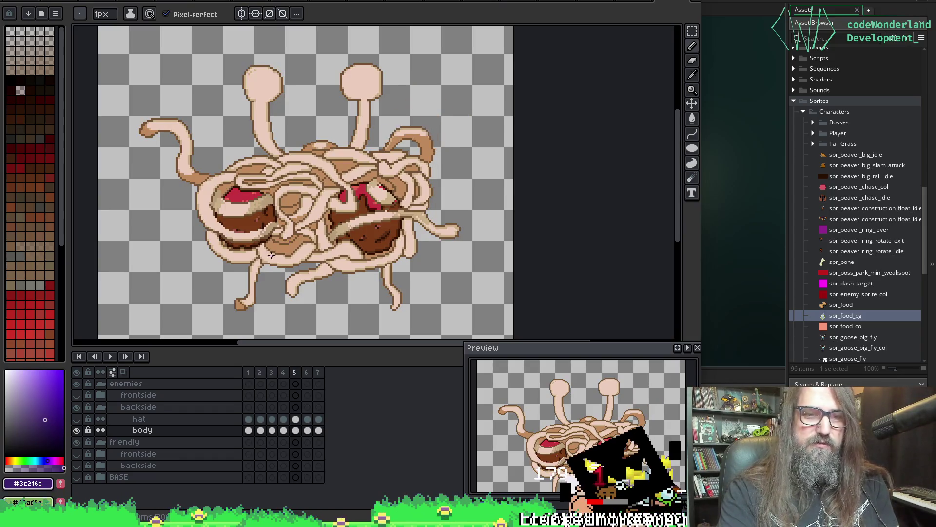
{"action": "key", "text": "Return"}
{"action": "key", "text": "Tab"}
{"action": "key", "text": "q"}
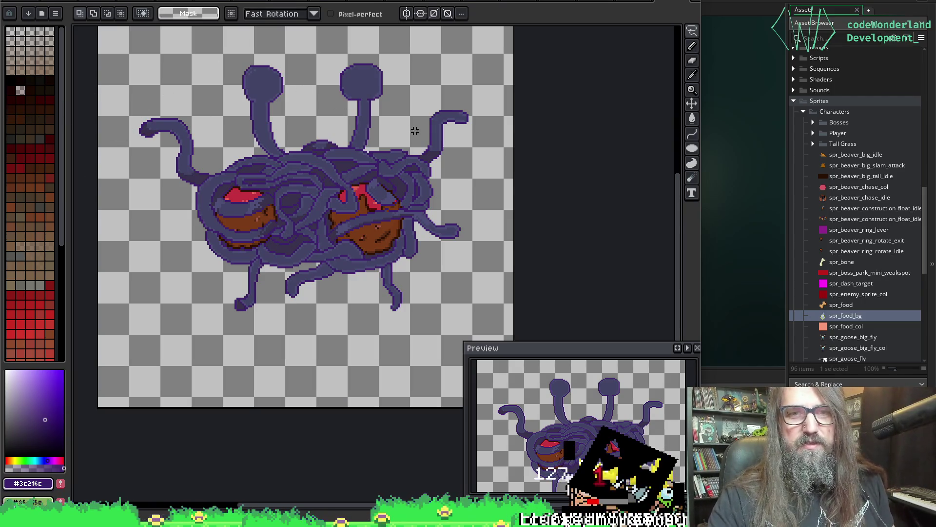
- Draw a freehand lasso selection around the whole monster
{"action": "left_click_drag", "start_coordinate": [406, 68], "coordinate": [249, 41]}
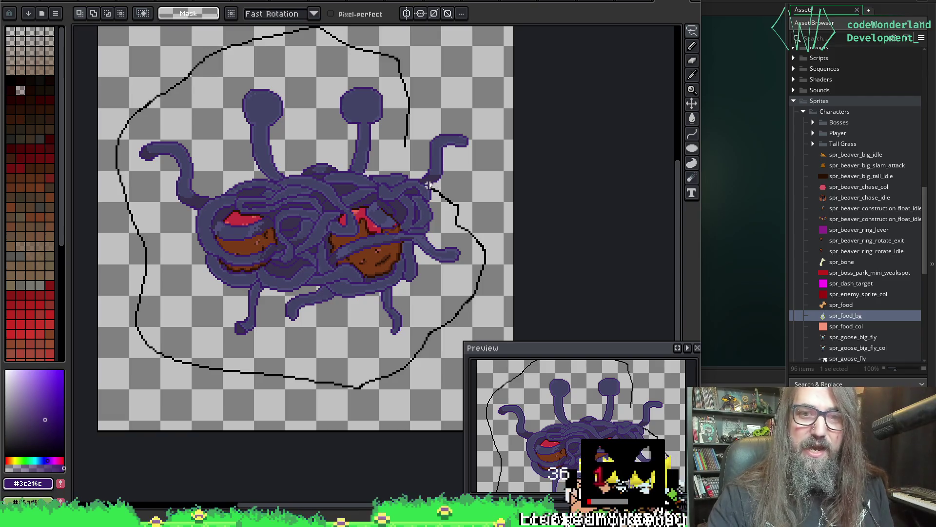
{"action": "left_click_drag", "start_coordinate": [401, 153], "coordinate": [412, 118]}
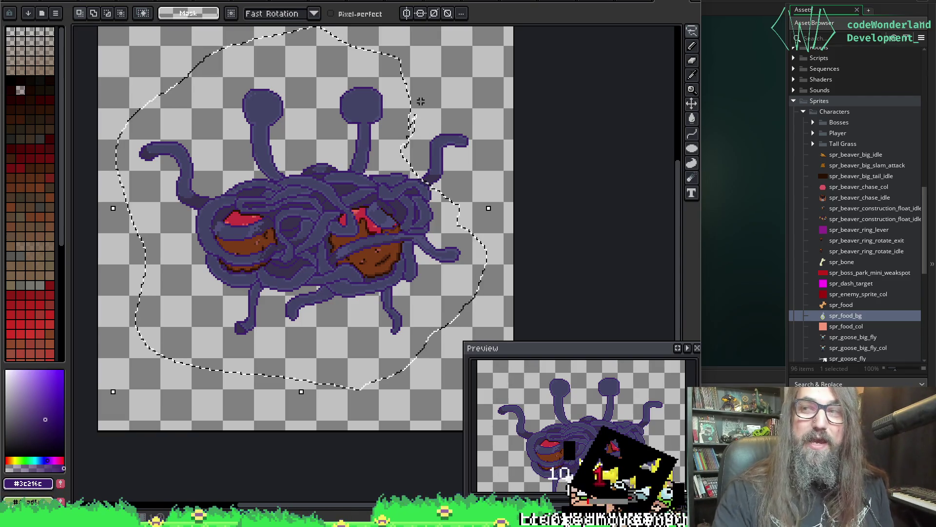
{"action": "scroll", "coordinate": [390, 273], "scroll_direction": "up", "scroll_amount": 4}
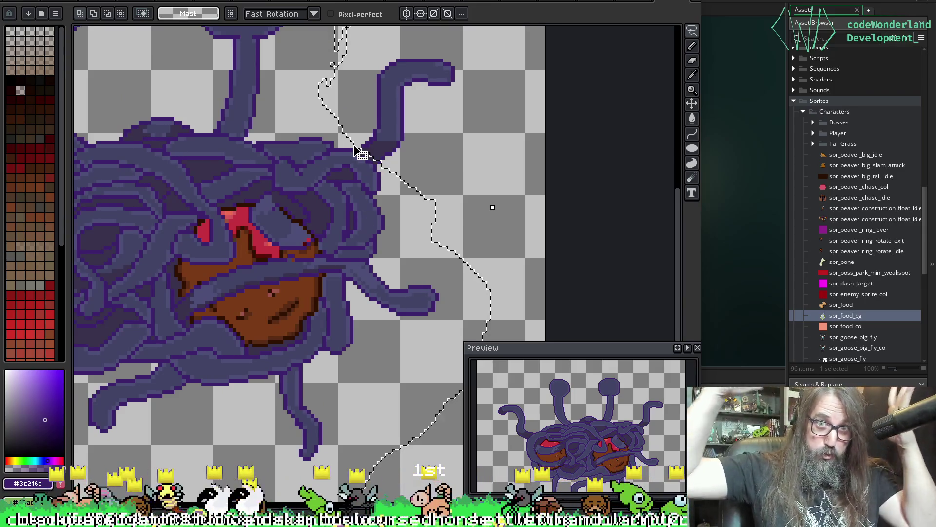
{"action": "scroll", "coordinate": [376, 142], "scroll_direction": "up", "scroll_amount": 1}
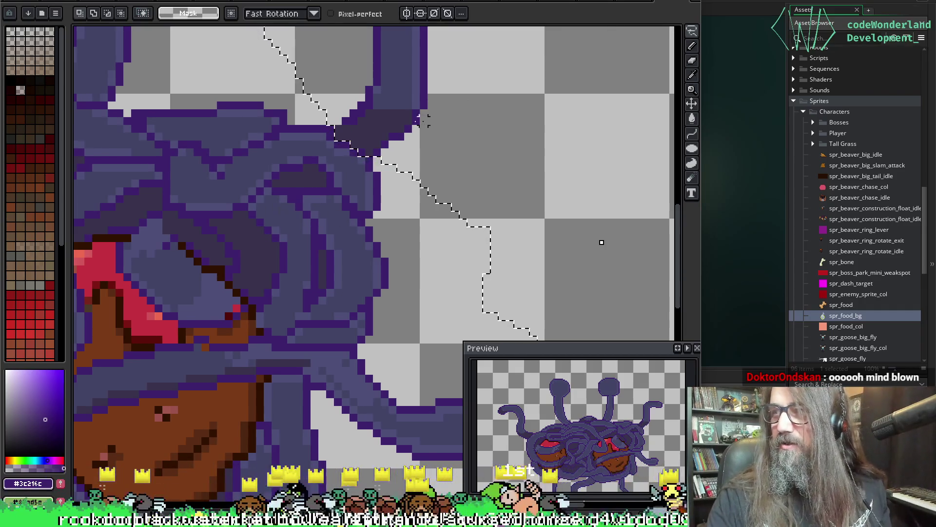
- Add a rectangle around the upper-right tentacle to the selection and show the timeline
{"action": "left_click_drag", "start_coordinate": [303, 94], "coordinate": [419, 208]}
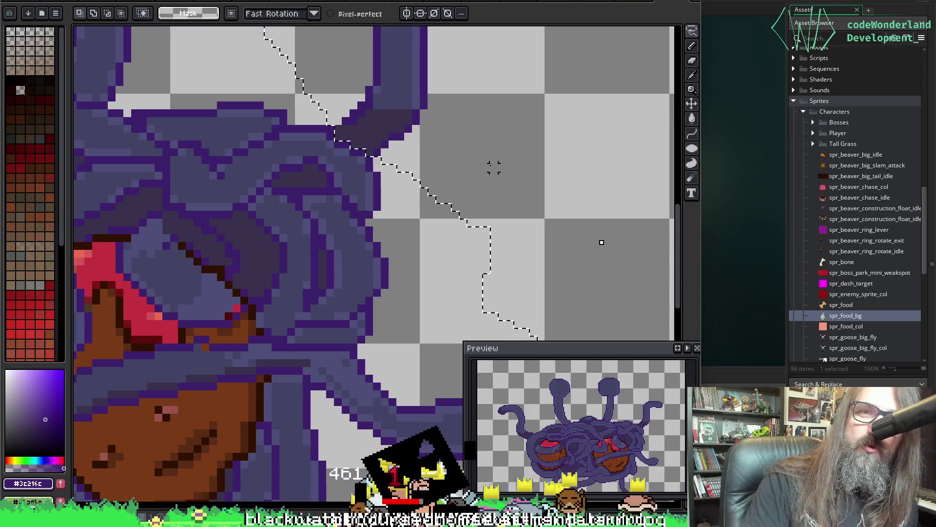
{"action": "scroll", "coordinate": [455, 184], "scroll_direction": "down", "scroll_amount": 4}
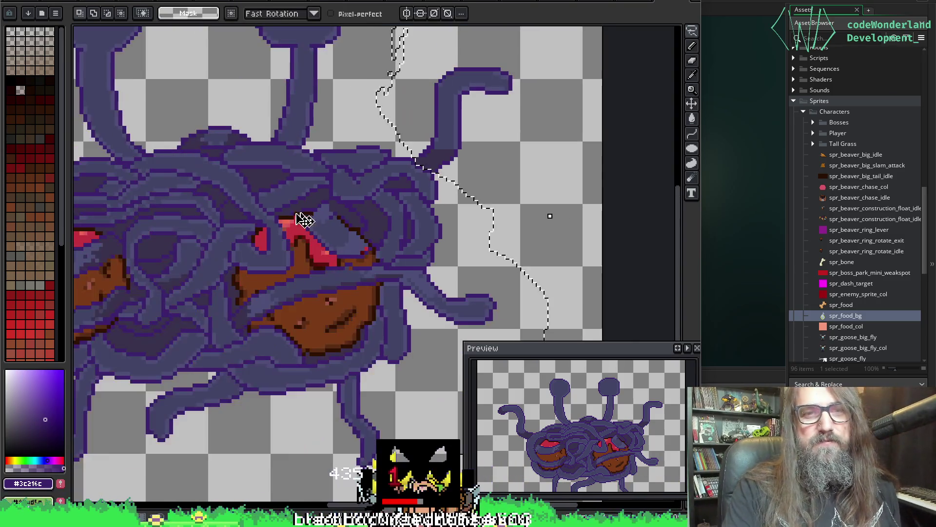
{"action": "scroll", "coordinate": [504, 245], "scroll_direction": "up", "scroll_amount": 2}
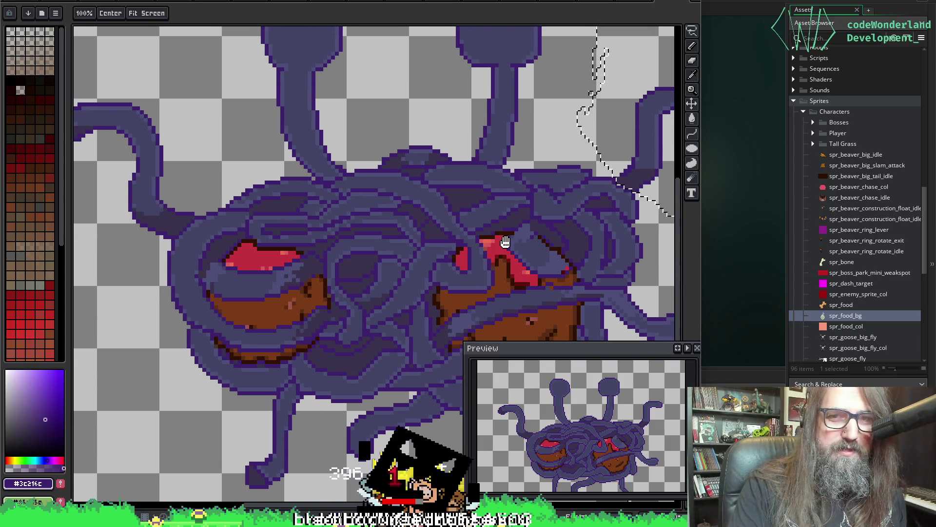
{"action": "scroll", "coordinate": [502, 246], "scroll_direction": "down", "scroll_amount": 3}
{"action": "left_click_drag", "start_coordinate": [433, 208], "coordinate": [367, 212]}
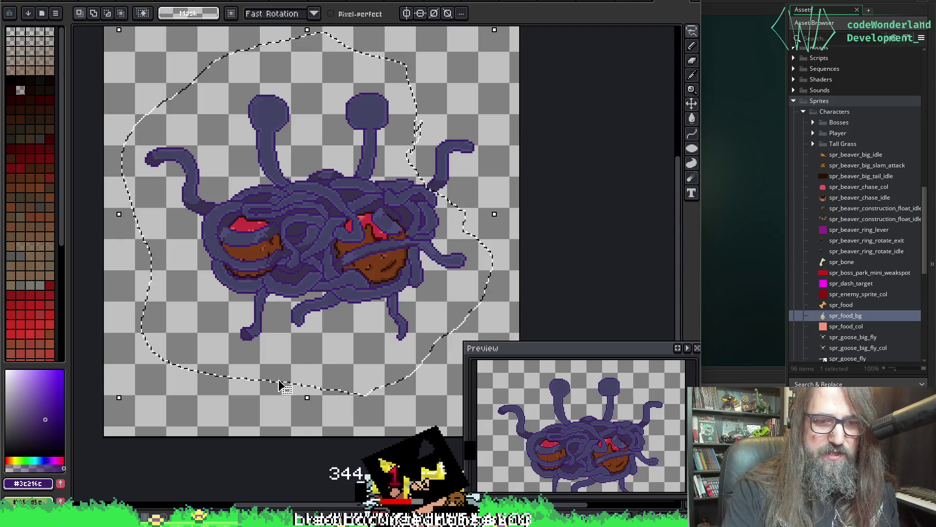
{"action": "key", "text": "Tab"}
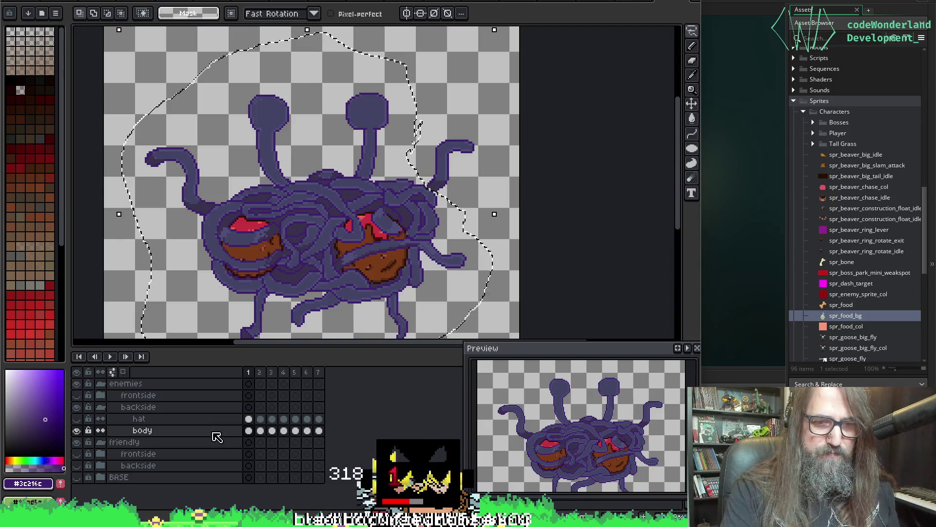
- Step through the frames to frame 7 and centre the view on the peach tentacle
{"action": "left_click", "coordinate": [261, 429]}
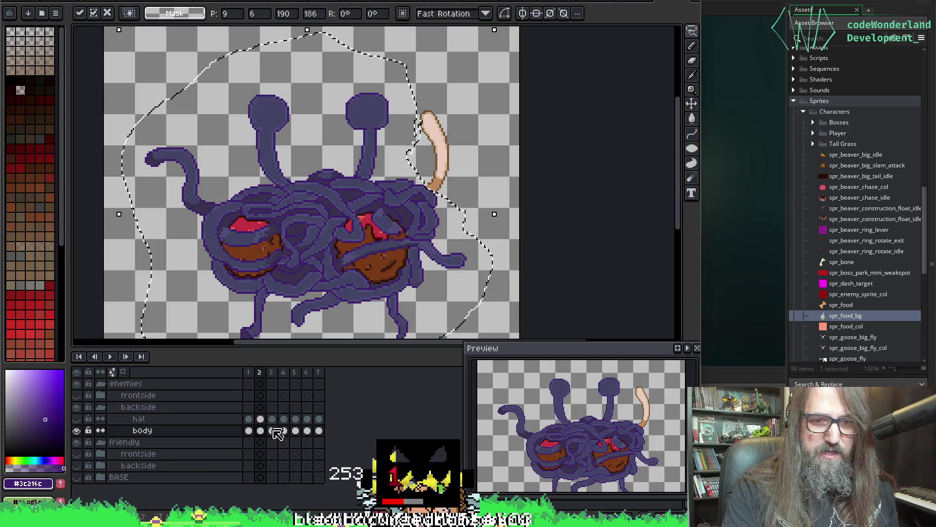
{"action": "left_click", "coordinate": [272, 431]}
{"action": "left_click", "coordinate": [283, 430]}
{"action": "left_click", "coordinate": [296, 431]}
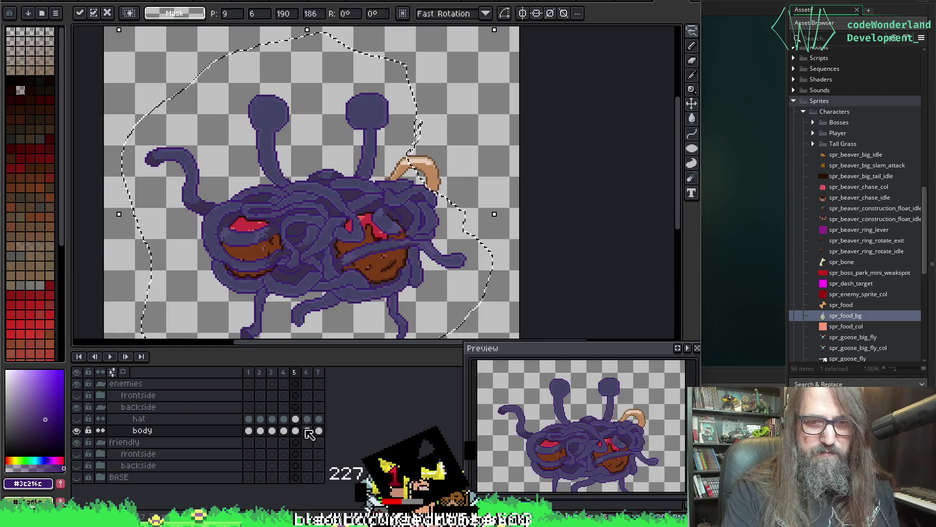
{"action": "left_click", "coordinate": [308, 430]}
{"action": "left_click", "coordinate": [319, 430]}
{"action": "left_click_drag", "start_coordinate": [421, 156], "coordinate": [384, 151]}
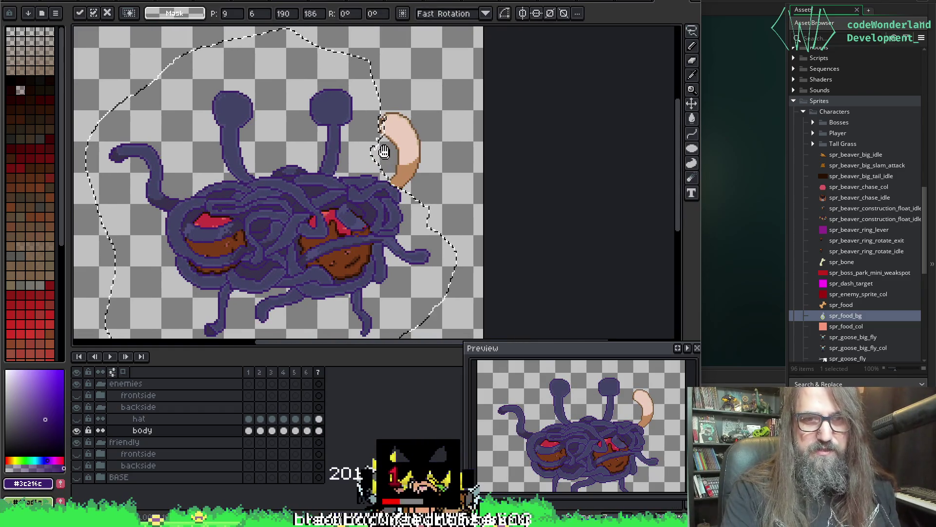
{"action": "scroll", "coordinate": [385, 149], "scroll_direction": "up", "scroll_amount": 3}
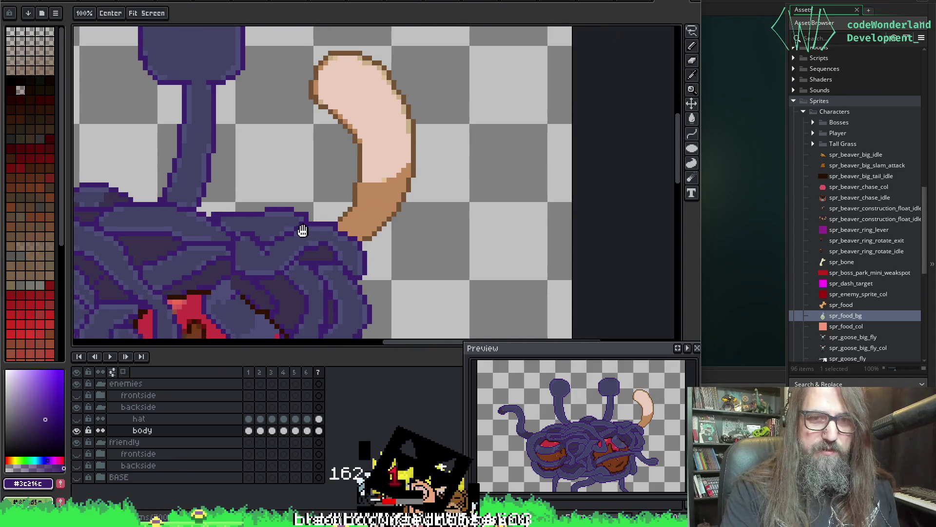
{"action": "left_click_drag", "start_coordinate": [302, 231], "coordinate": [254, 270]}
- Magic-wand select and clear the empty background, then step back through frames to frame 7
{"action": "key", "text": "i"}
{"action": "key", "text": "w"}
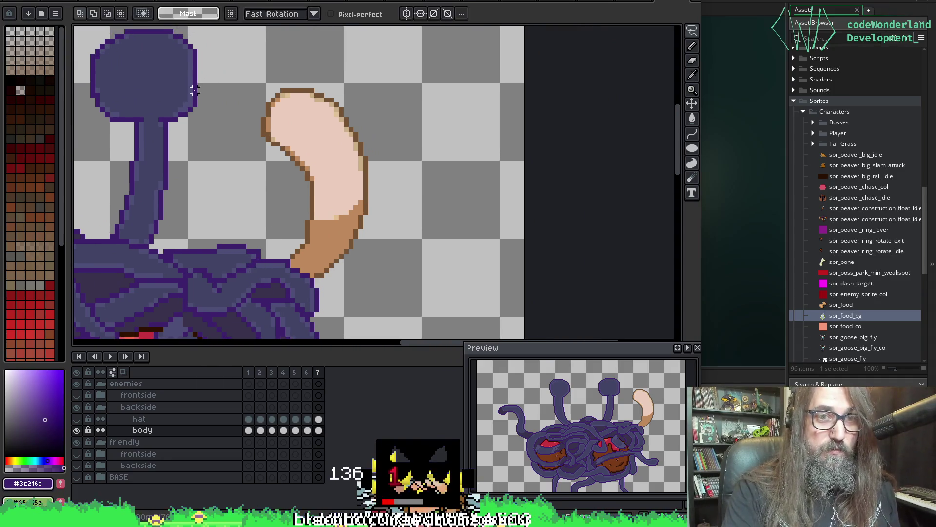
{"action": "left_click", "coordinate": [260, 122]}
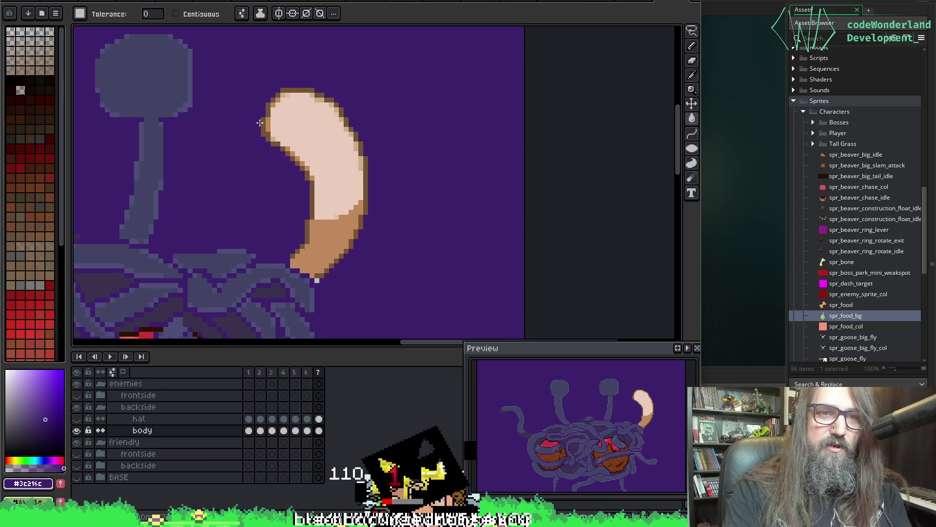
{"action": "key", "text": "Delete"}
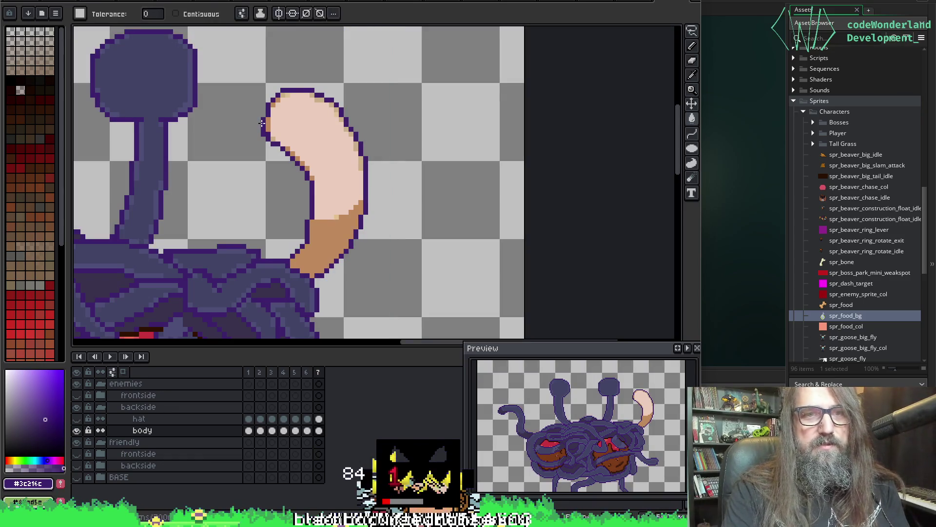
{"action": "key", "text": "Left"}
{"action": "key", "text": "Left"}
{"action": "key", "text": "Left"}
{"action": "key", "text": "Left"}
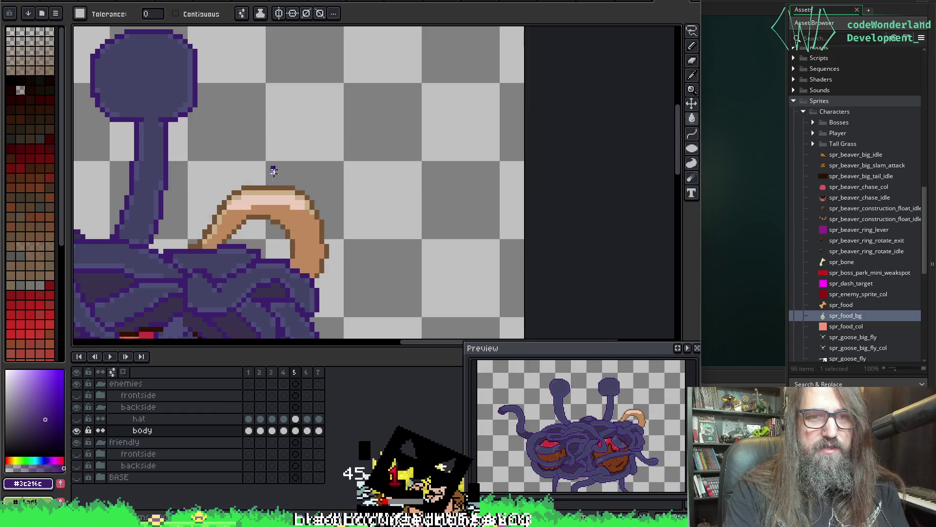
{"action": "key", "text": "Right"}
{"action": "key", "text": "Left"}
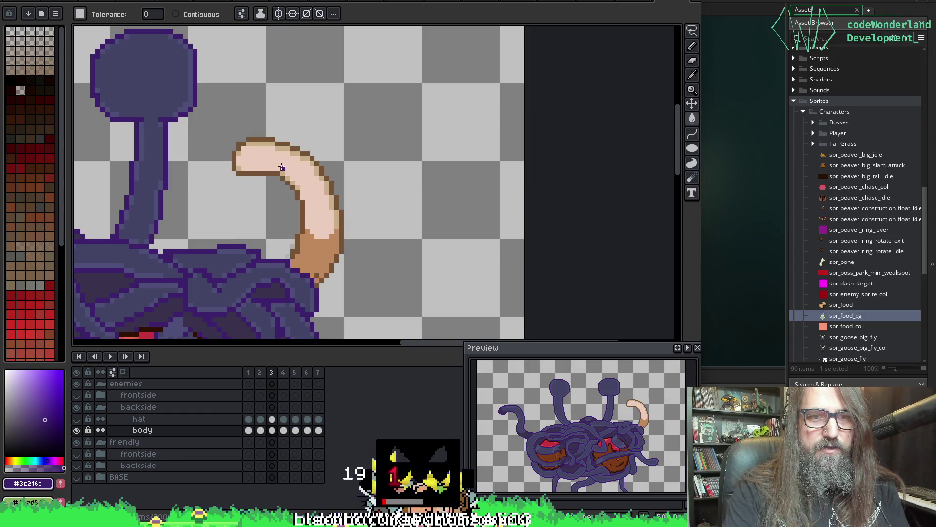
{"action": "left_click", "coordinate": [285, 142]}
{"action": "key", "text": "ctrl+z"}
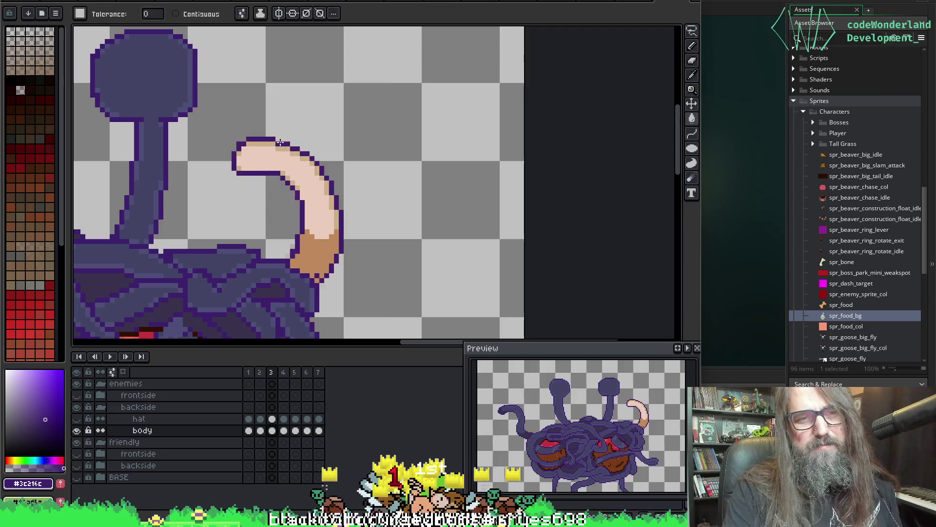
{"action": "key", "text": "Left"}
{"action": "key", "text": "Left"}
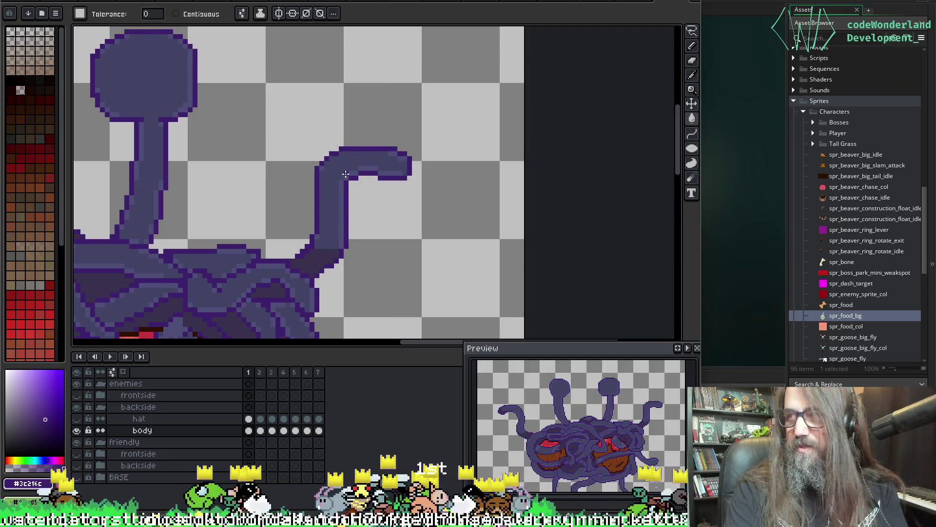
{"action": "key", "text": "Left"}
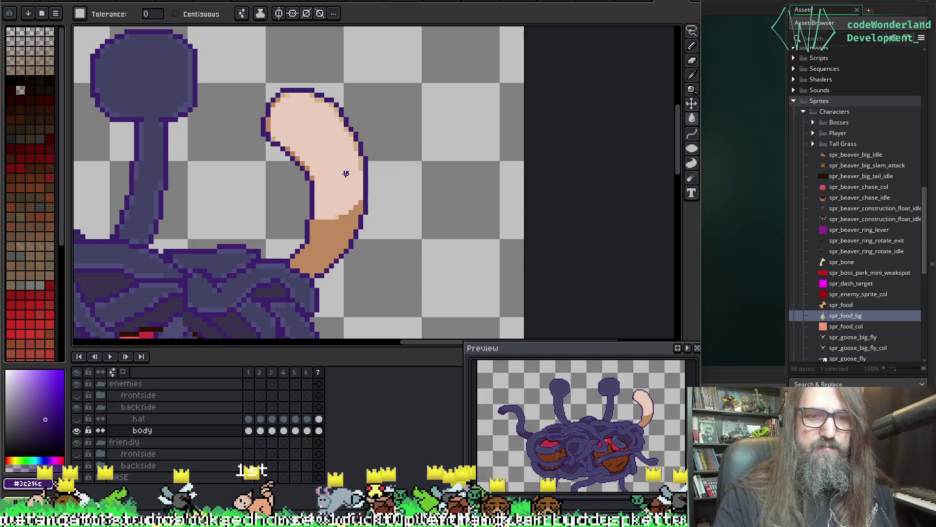
- Eyedrop #39324d and bucket-fill the tentacle's orange base in frames 7, 3, 4 and 5
{"action": "left_click", "coordinate": [289, 298], "text": "alt"}
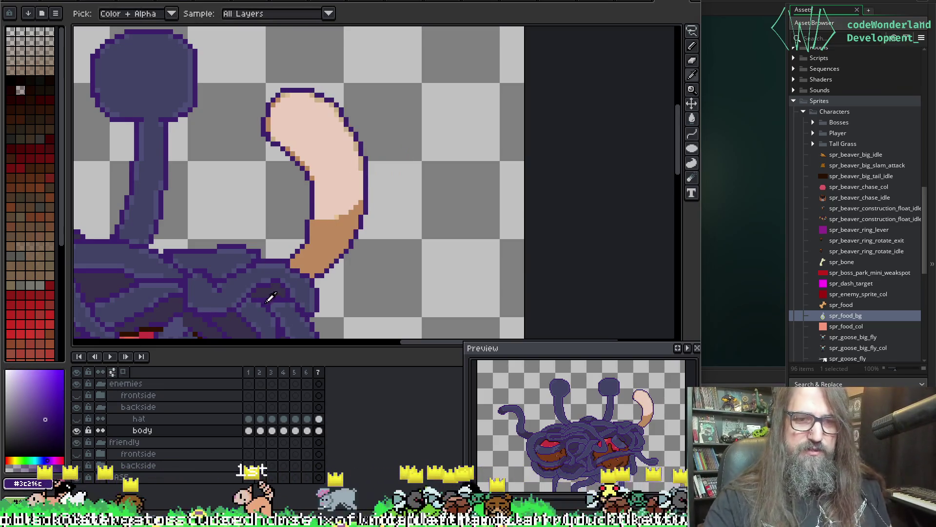
{"action": "left_click", "coordinate": [323, 241]}
{"action": "key", "text": "Right"}
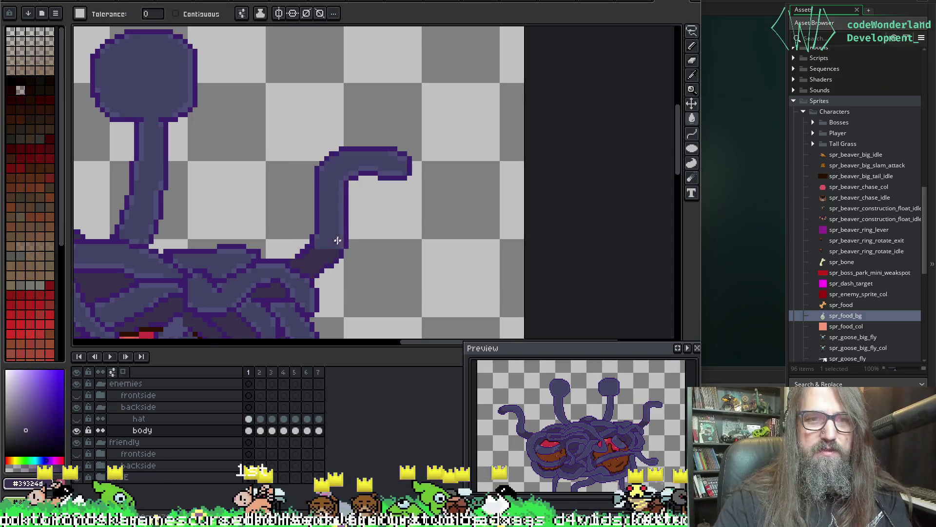
{"action": "key", "text": "Right"}
{"action": "key", "text": "Right"}
{"action": "left_click", "coordinate": [313, 259]}
{"action": "key", "text": "Right"}
{"action": "key", "text": "Right"}
{"action": "left_click", "coordinate": [315, 279]}
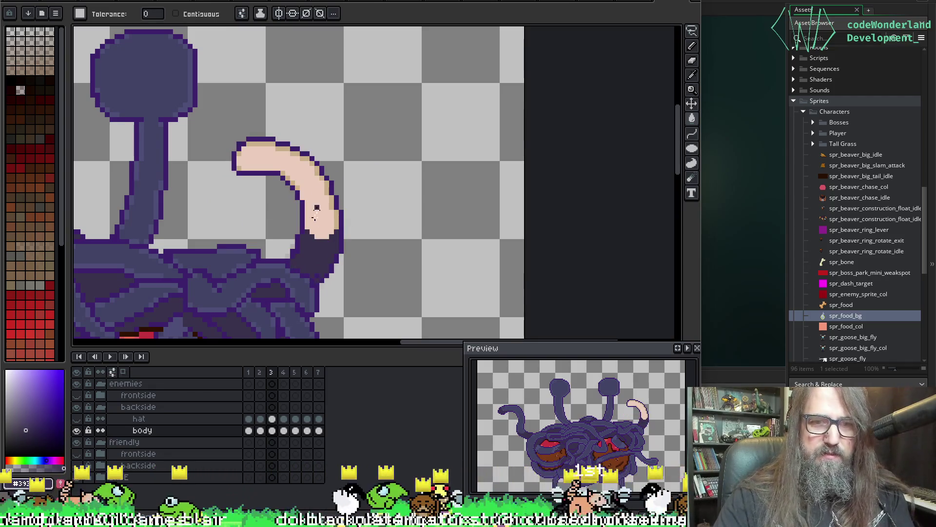
{"action": "key", "text": "Left"}
{"action": "left_click", "coordinate": [295, 263]}
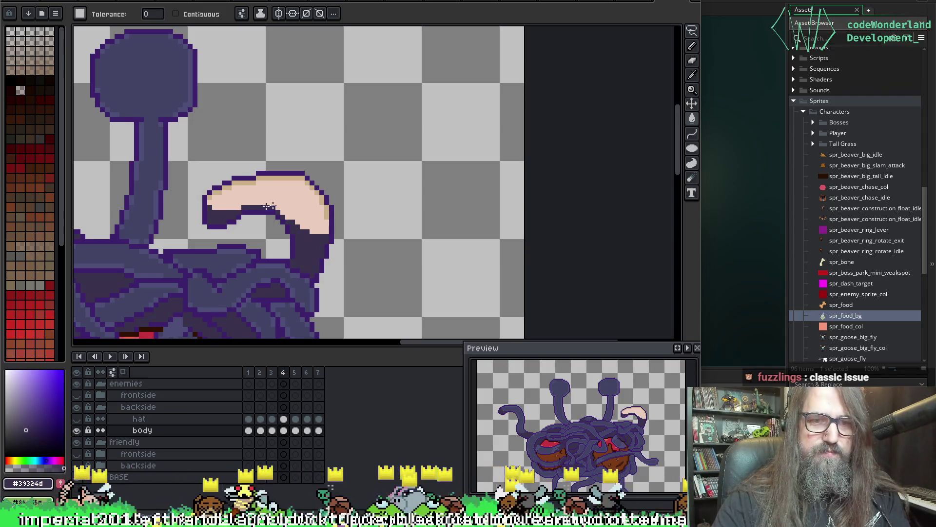
{"action": "key", "text": "Right"}
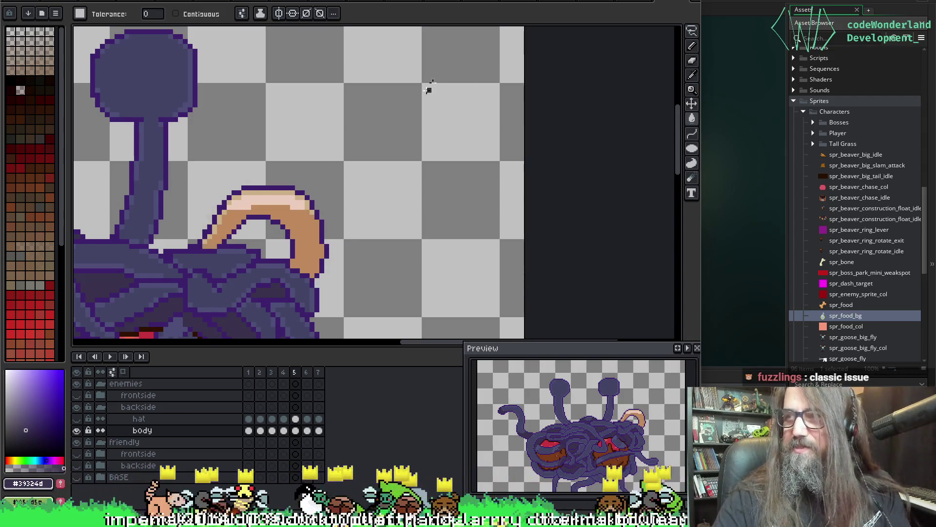
{"action": "left_click", "coordinate": [315, 267]}
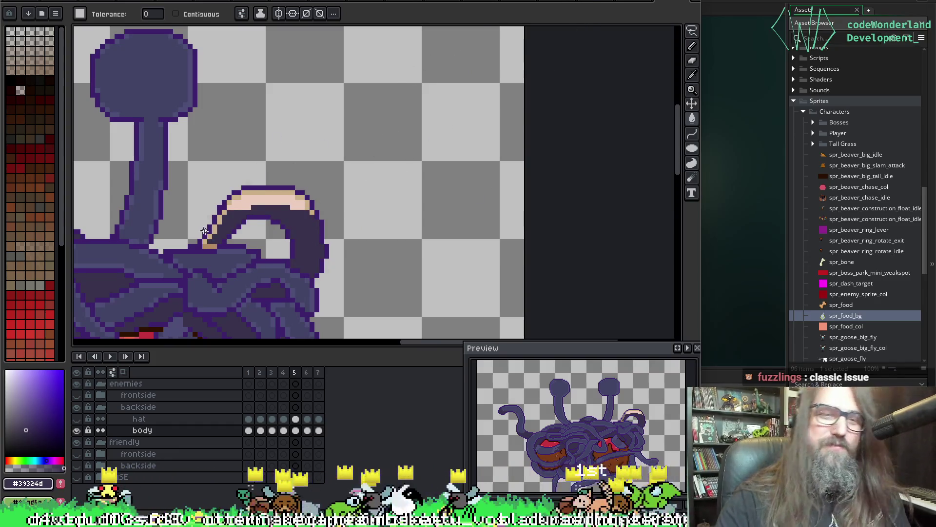
{"action": "key", "text": "Right"}
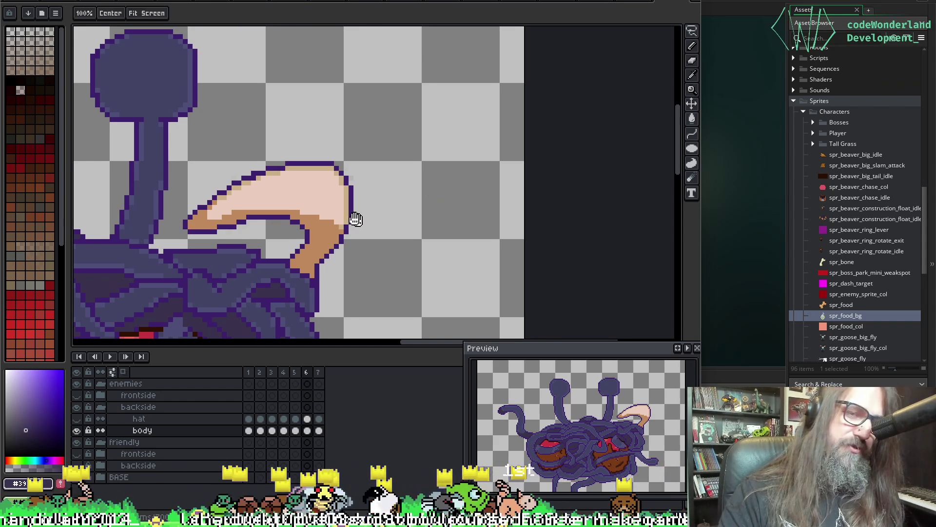
- Fill the horn's tan underside and the tentacle's tan edge pixels dark purple in frame 6
{"action": "scroll", "coordinate": [366, 220], "scroll_direction": "down", "scroll_amount": 2}
{"action": "left_click", "coordinate": [219, 190]}
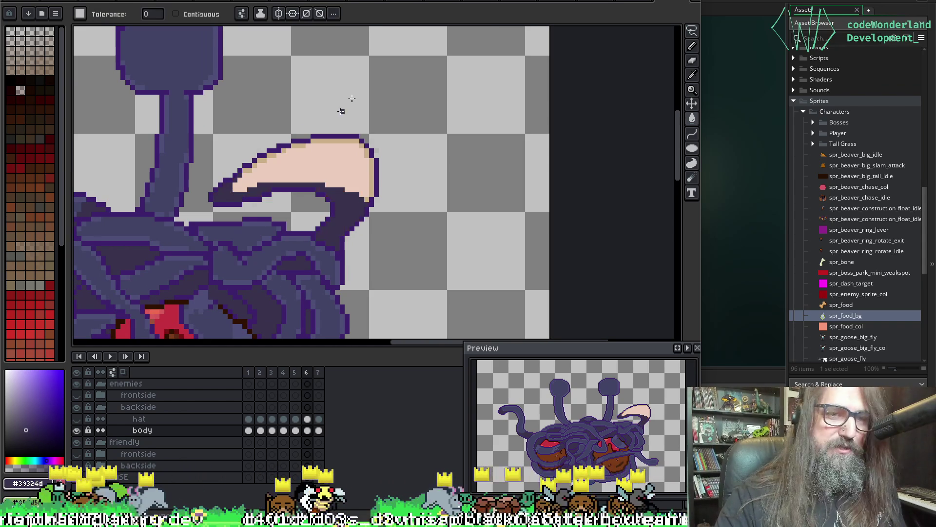
{"action": "key", "text": "period"}
{"action": "key", "text": "comma"}
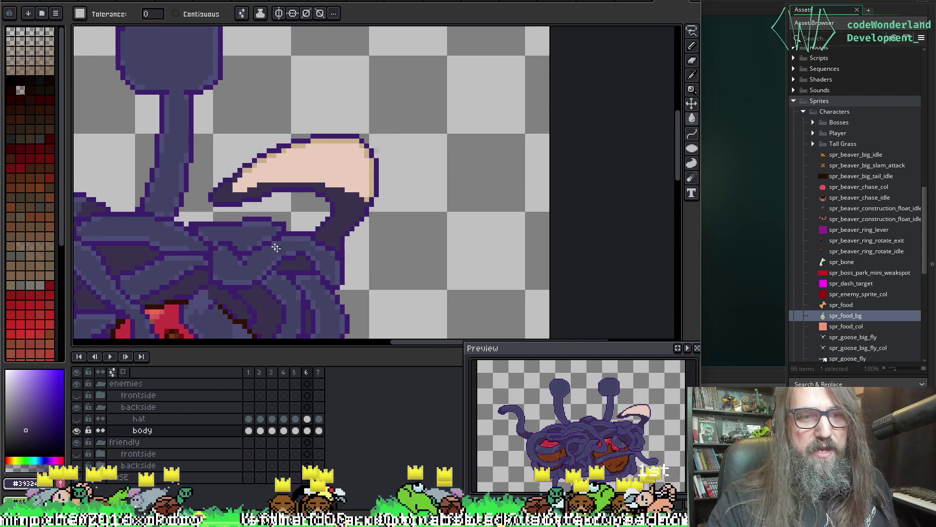
{"action": "scroll", "coordinate": [245, 272], "scroll_direction": "down", "scroll_amount": 1}
{"action": "key", "text": "i"}
{"action": "left_click", "coordinate": [200, 224]}
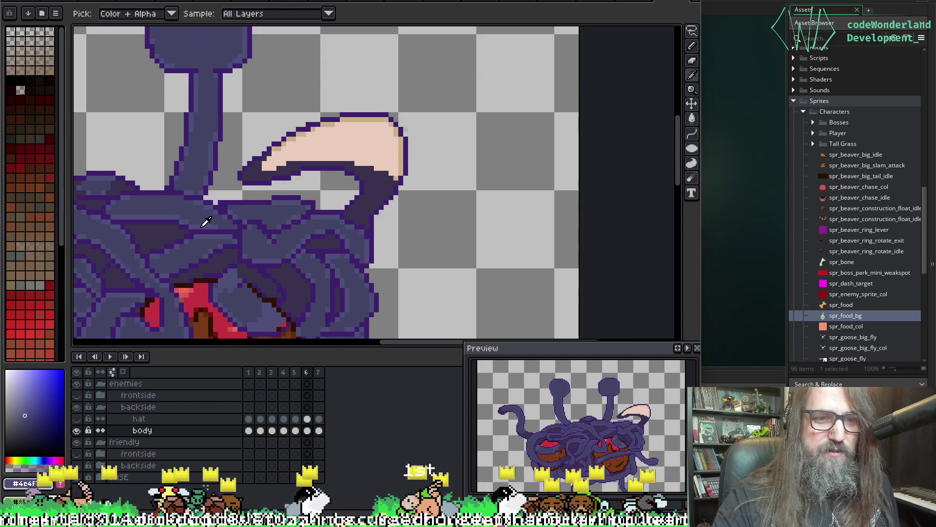
{"action": "key", "text": "g"}
{"action": "left_click", "coordinate": [366, 119]}
- Darken the tan outline pixel in frame 2 and recolour frame 3's outline pixels purple
{"action": "key", "text": "period"}
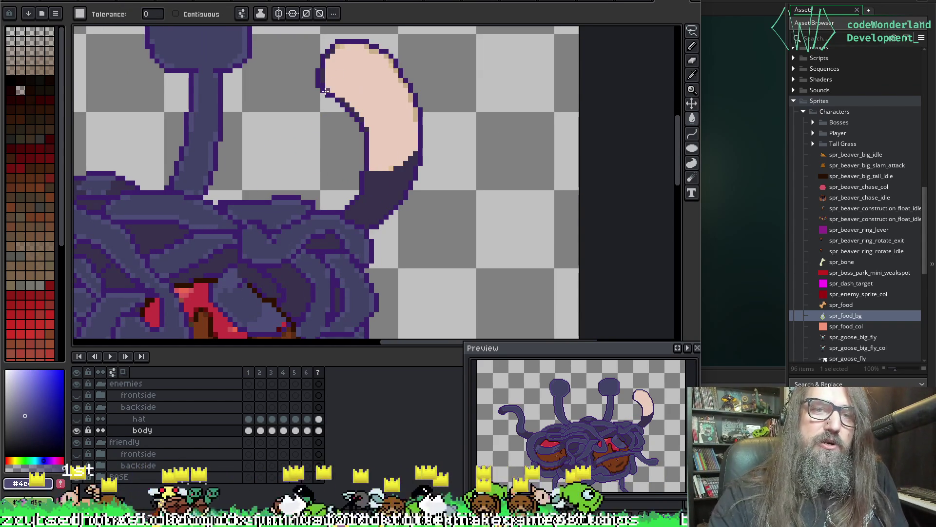
{"action": "key", "text": "period"}
{"action": "key", "text": "period"}
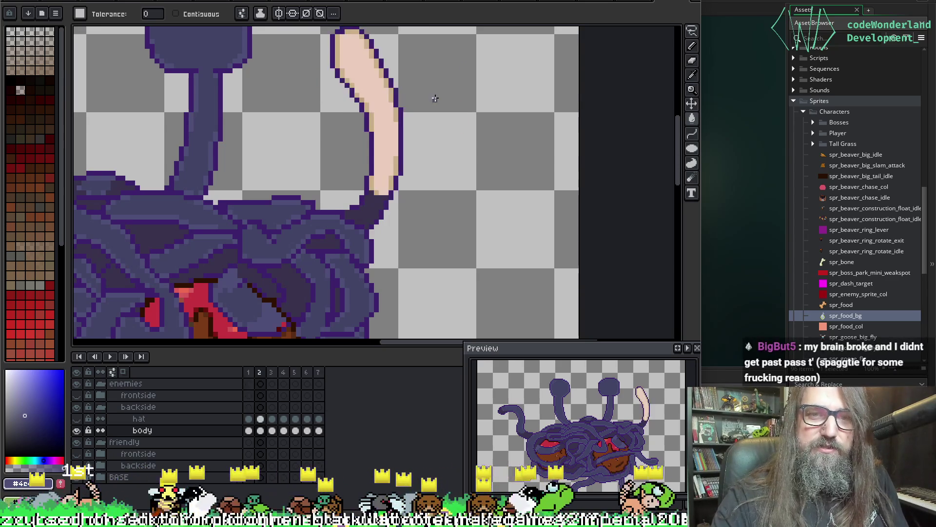
{"action": "key", "text": "period"}
{"action": "key", "text": "comma"}
{"action": "left_click", "coordinate": [362, 98]}
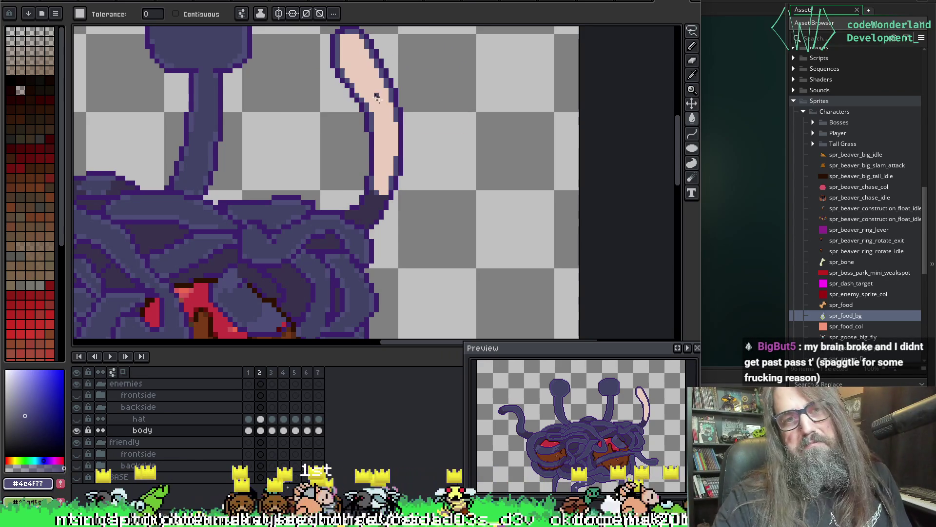
{"action": "key", "text": "period"}
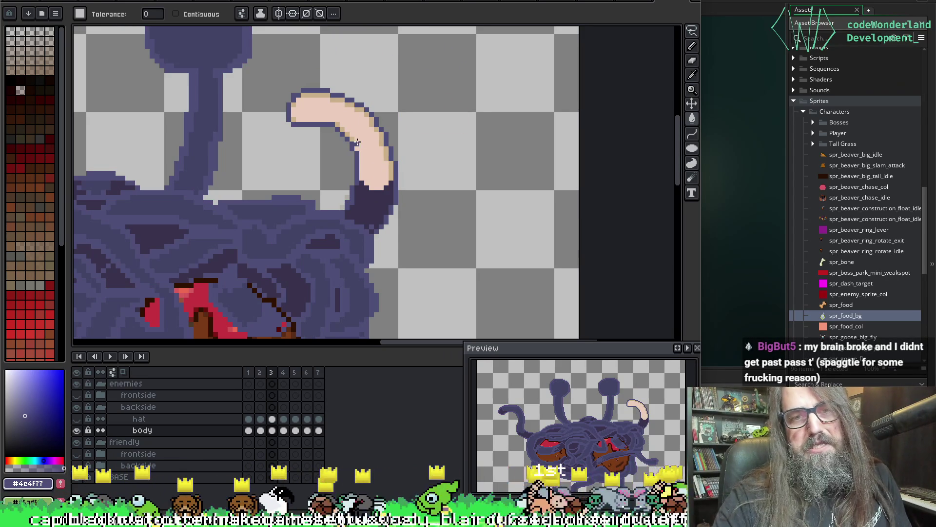
{"action": "key", "text": "m"}
{"action": "key", "text": "f"}
{"action": "left_click", "coordinate": [389, 167]}
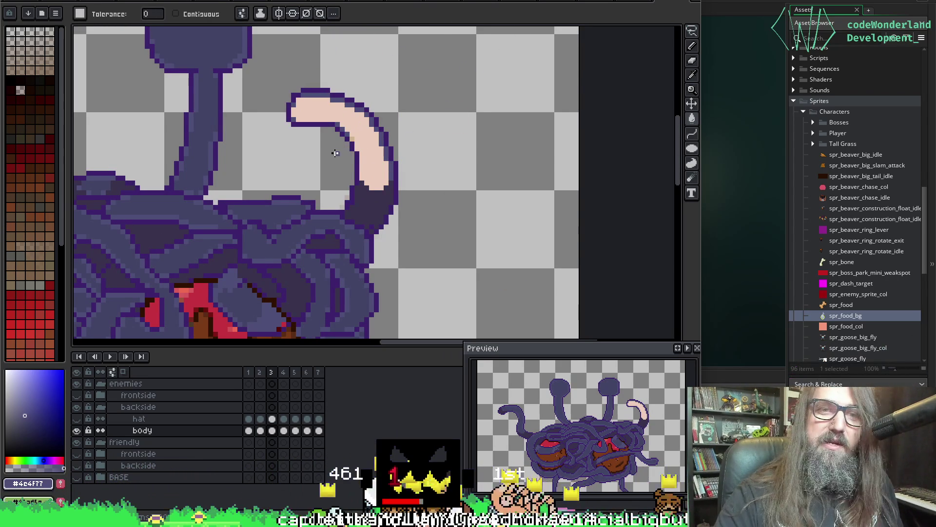
- Sample body colour #434467 and bucket-fill frame 3's pink tentacle with it
{"action": "key", "text": "b"}
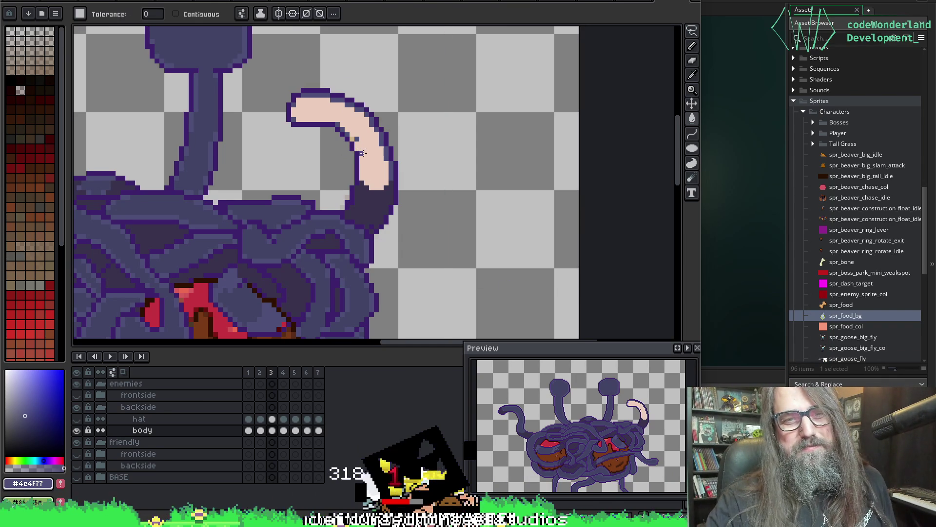
{"action": "left_click", "coordinate": [357, 147]}
{"action": "key", "text": "ctrl+z"}
{"action": "key", "text": "i"}
{"action": "left_click", "coordinate": [379, 165]}
{"action": "left_click", "coordinate": [314, 222]}
{"action": "key", "text": "f"}
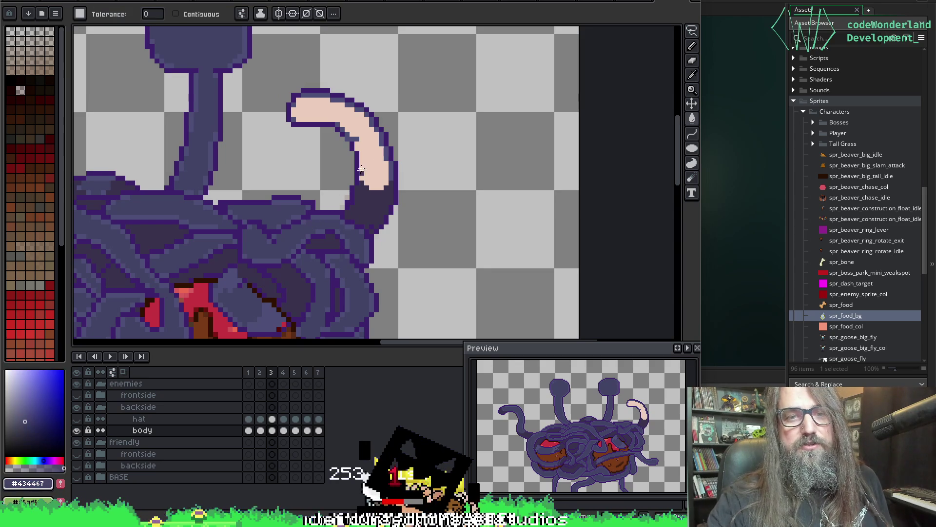
{"action": "left_click", "coordinate": [372, 148]}
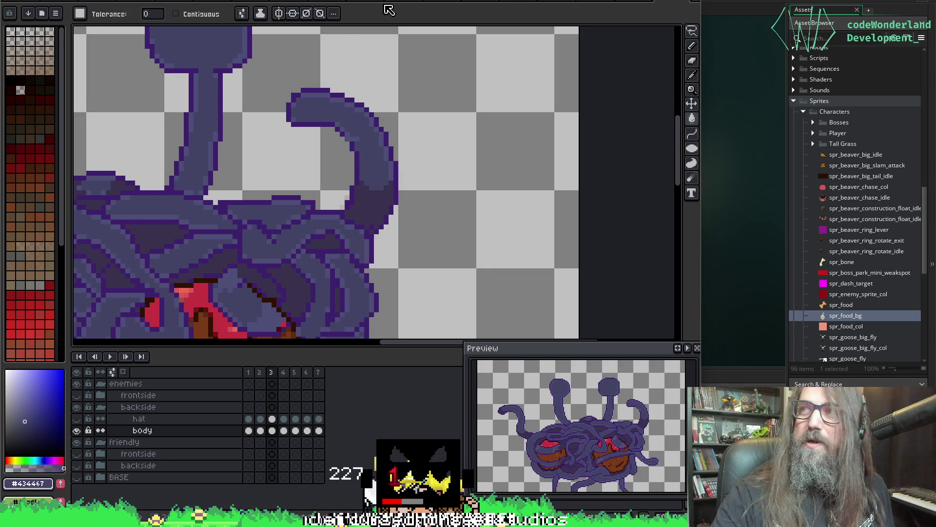
- Eyedrop the body's purples, sampling #3c216c, #434467 and #4c4f77 from the sprite
{"action": "key", "text": "i"}
{"action": "left_click", "coordinate": [353, 136]}
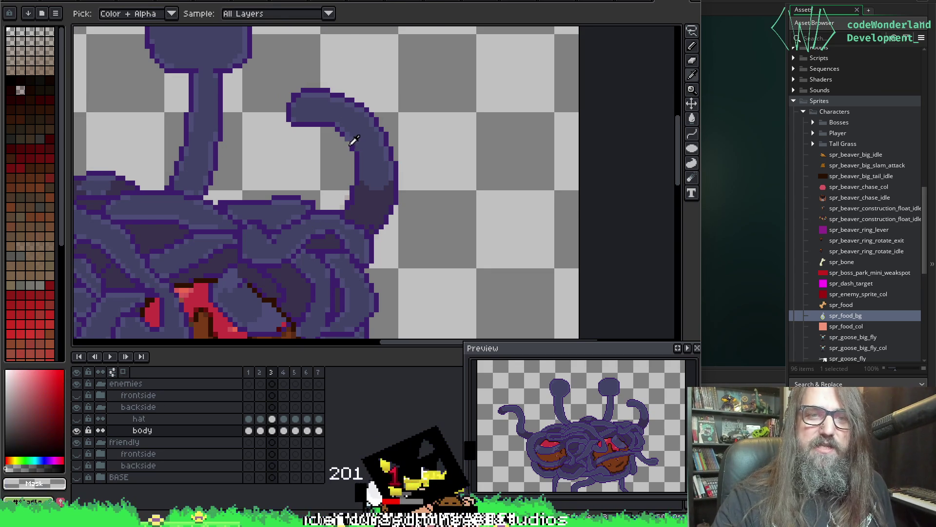
{"action": "left_click", "coordinate": [344, 139]}
{"action": "key", "text": "b"}
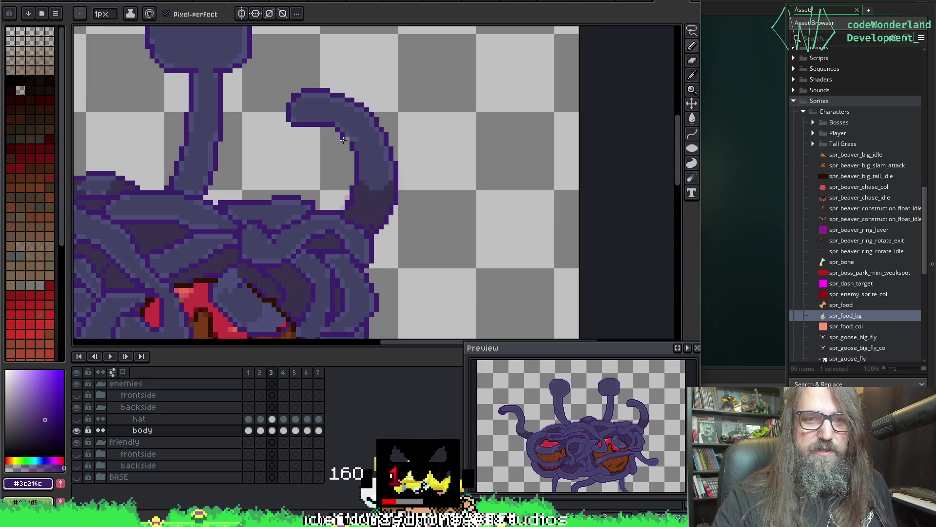
{"action": "left_click", "coordinate": [357, 135], "text": "alt"}
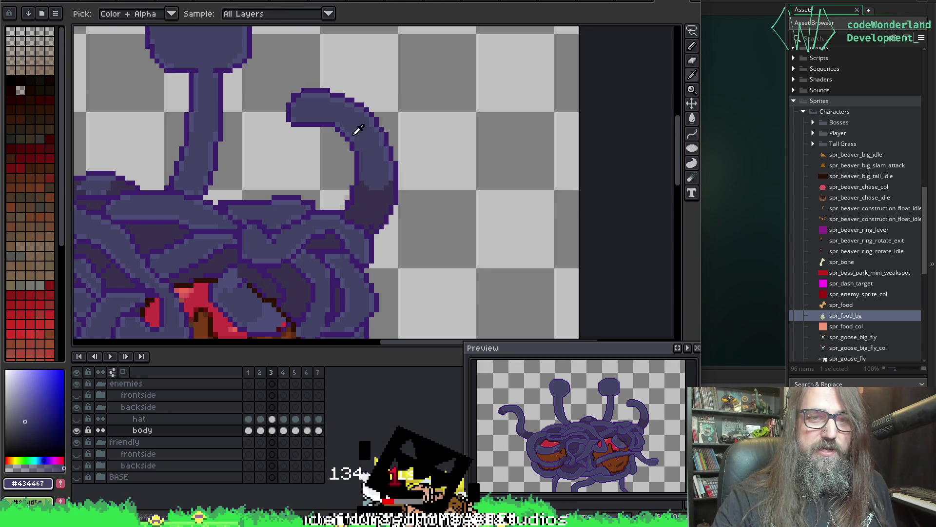
{"action": "left_click", "coordinate": [358, 136], "text": "alt"}
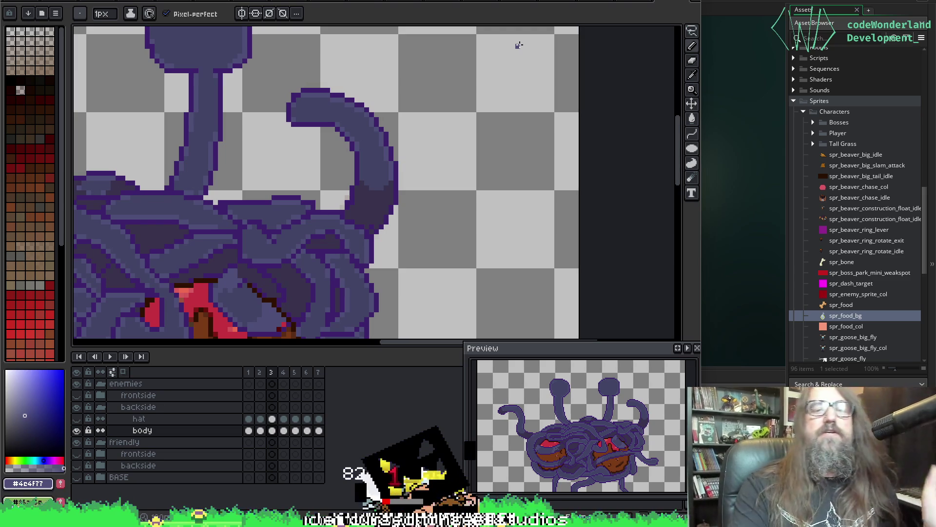
- Bucket-fill the pink tentacle with #434467 in frames 4, 5, 6 and 7
{"action": "key", "text": "Right"}
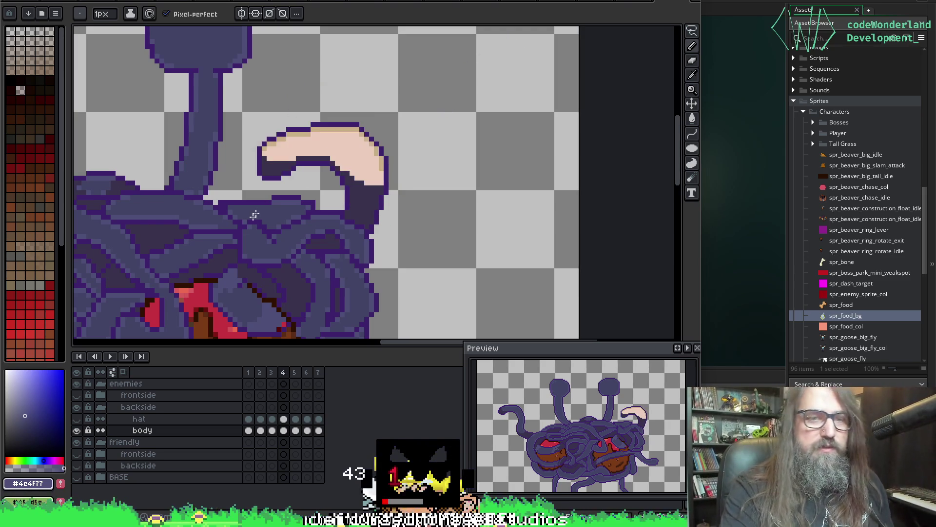
{"action": "left_click", "coordinate": [272, 206], "text": "alt"}
{"action": "key", "text": "g"}
{"action": "left_click", "coordinate": [335, 138]}
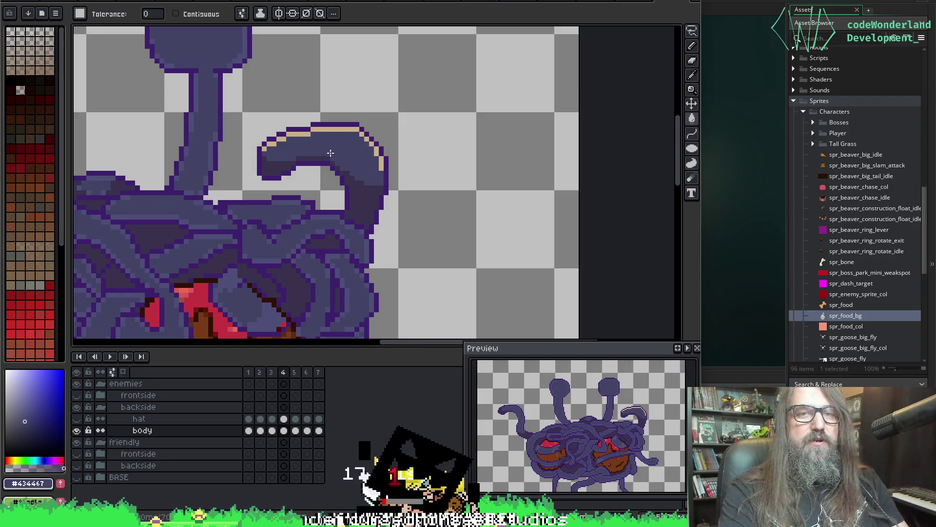
{"action": "key", "text": "Right"}
{"action": "left_click", "coordinate": [336, 147]}
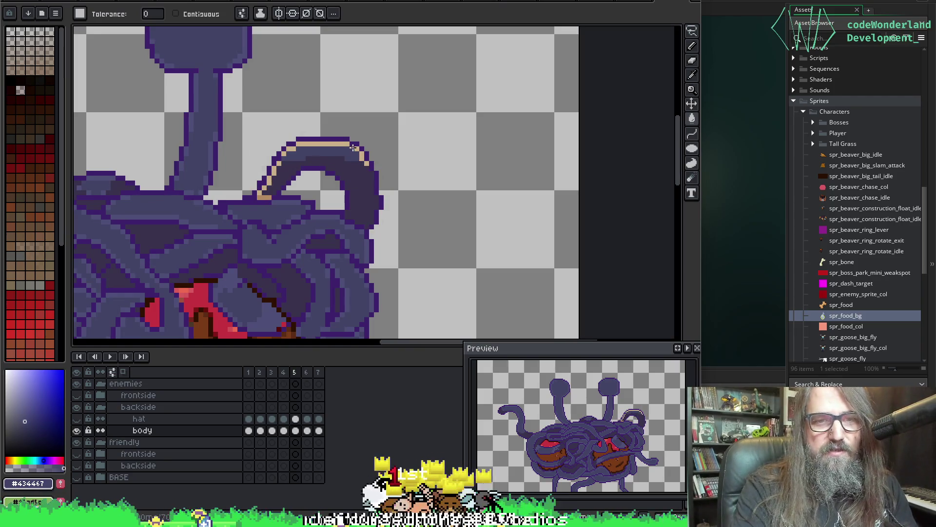
{"action": "key", "text": "Right"}
{"action": "left_click", "coordinate": [329, 144]}
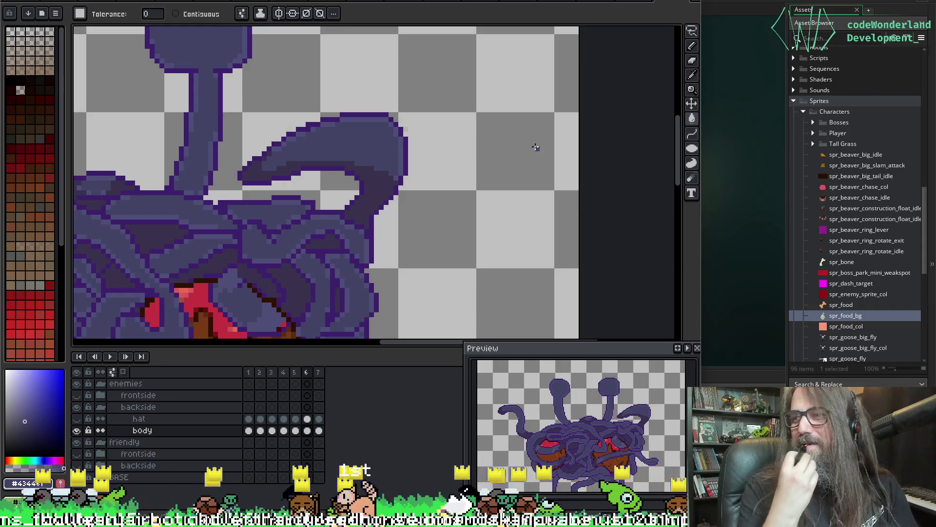
{"action": "key", "text": "Right"}
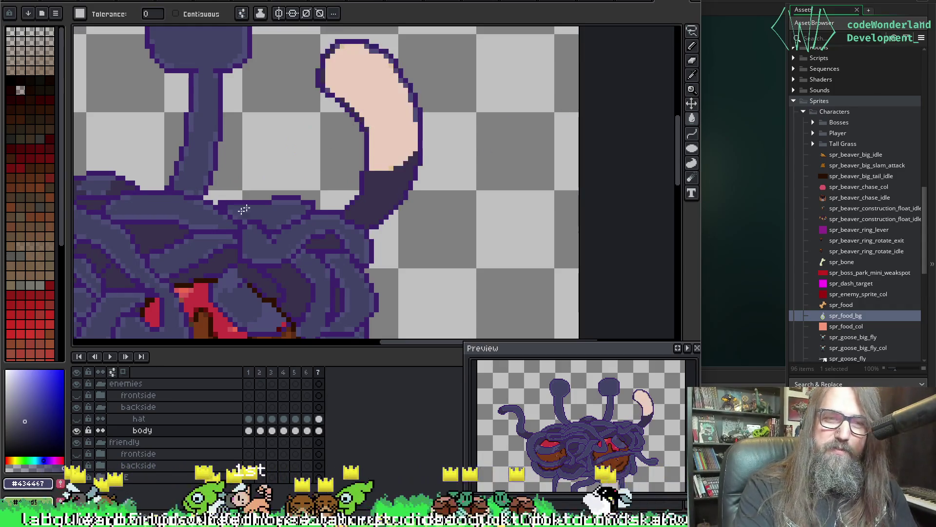
{"action": "left_click", "coordinate": [363, 81]}
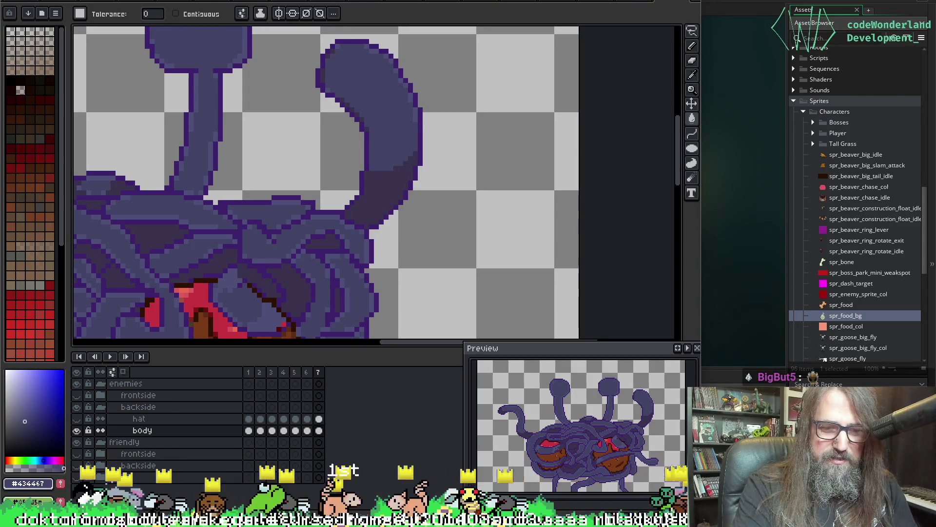
{"action": "key", "text": "alt+Tab"}
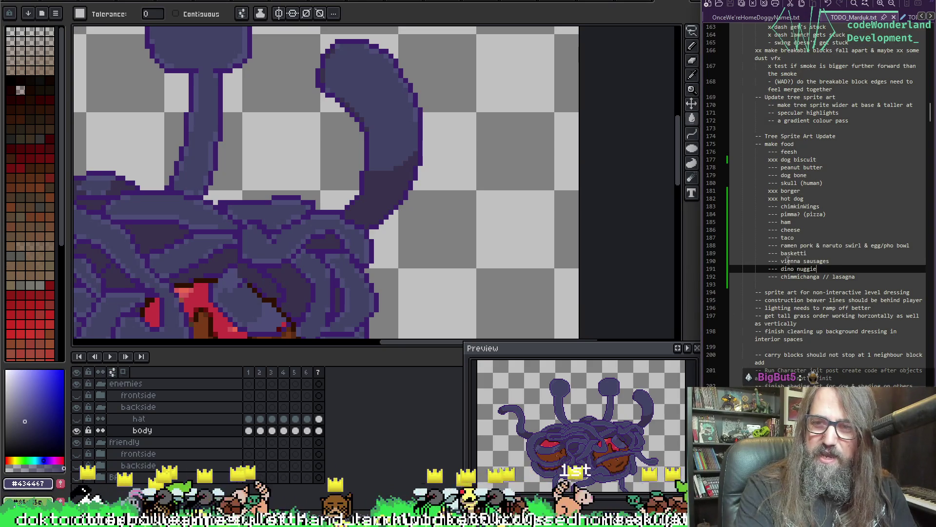
- Select 'basketti' in the notes, then step through the frames to frame 4
{"action": "double_click", "coordinate": [789, 254]}
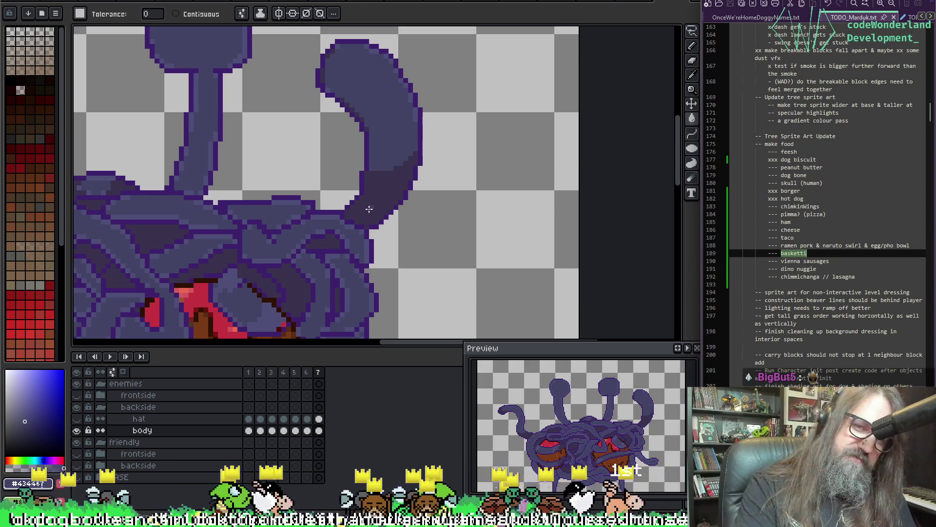
{"action": "key", "text": "Right"}
{"action": "key", "text": "Right"}
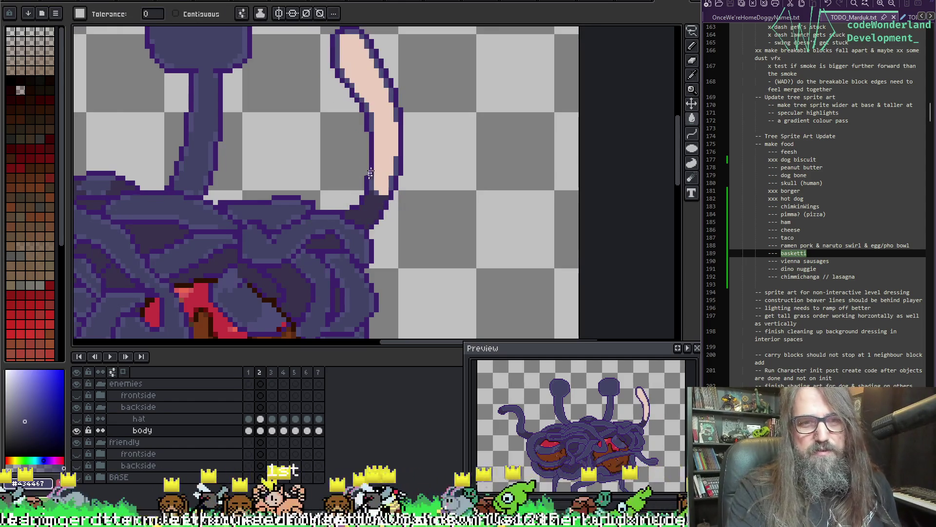
{"action": "key", "text": "Right"}
{"action": "key", "text": "Right"}
{"action": "key", "text": "Right"}
{"action": "key", "text": "Left"}
{"action": "key", "text": "Left"}
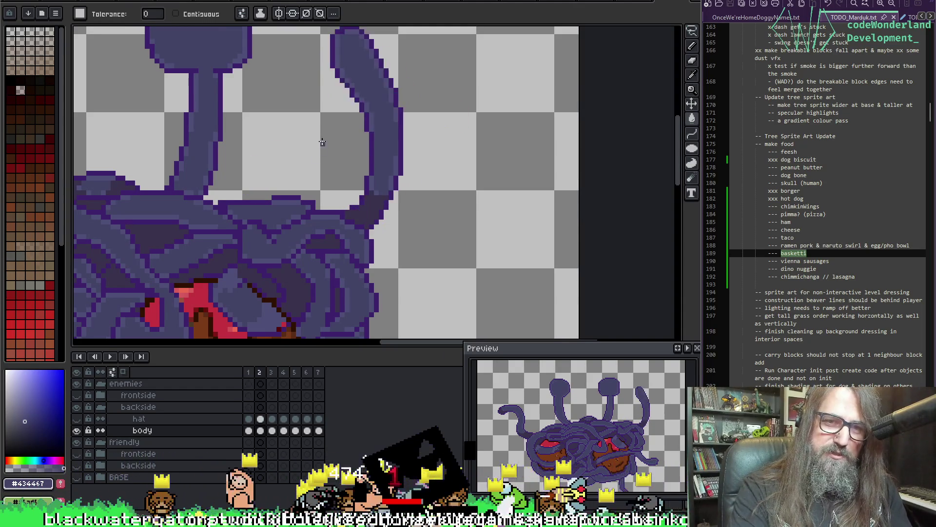
{"action": "key", "text": "Right"}
- Fill frame 4's pale tentacle highlight edge with mid purple #4c4f77
{"action": "key", "text": "alt"}
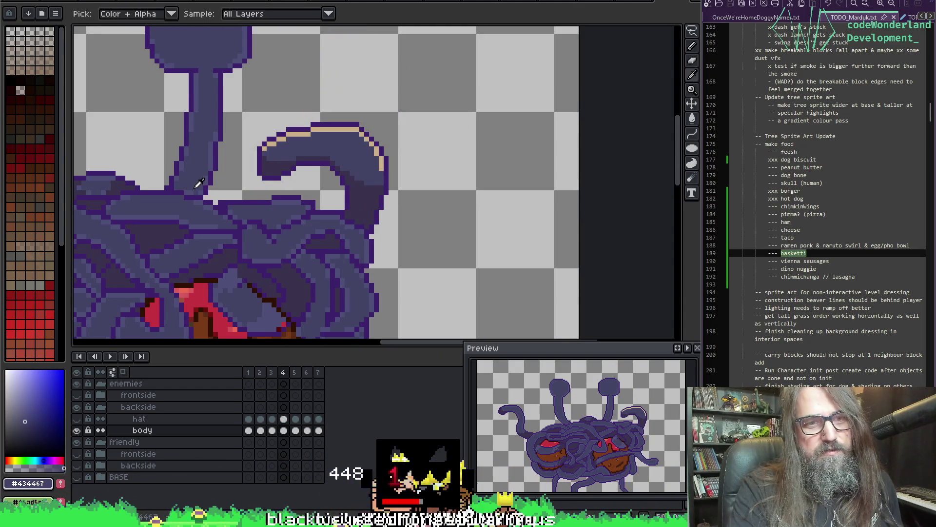
{"action": "left_click", "coordinate": [204, 190], "text": "alt"}
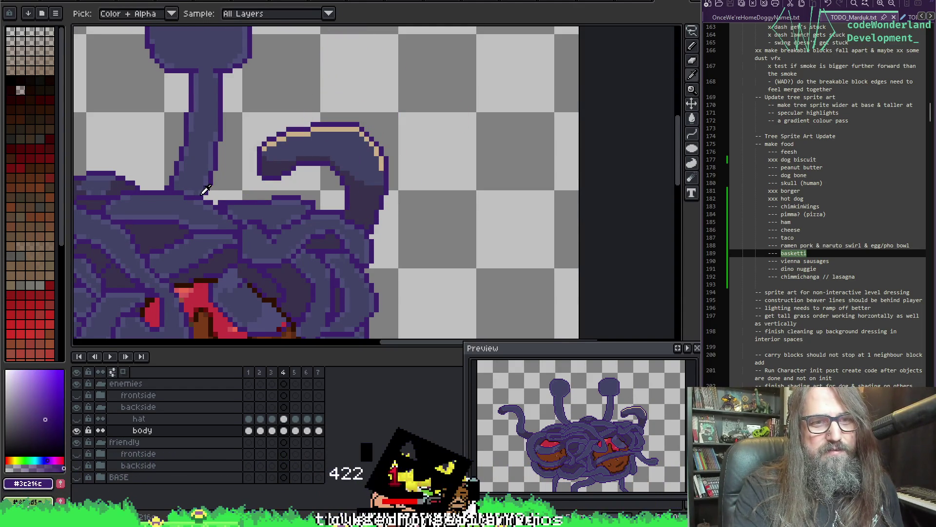
{"action": "left_click", "coordinate": [269, 143]}
{"action": "key", "text": "ctrl+z"}
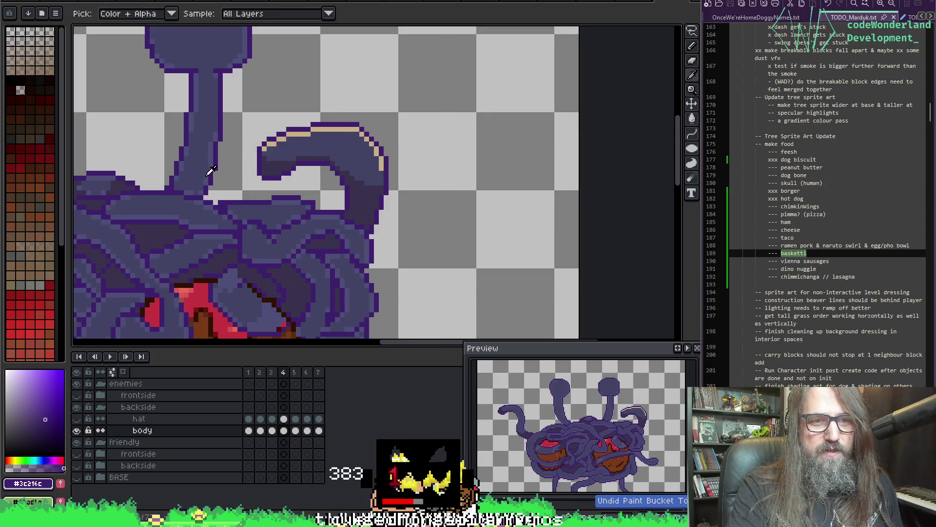
{"action": "left_click", "coordinate": [214, 169], "text": "alt"}
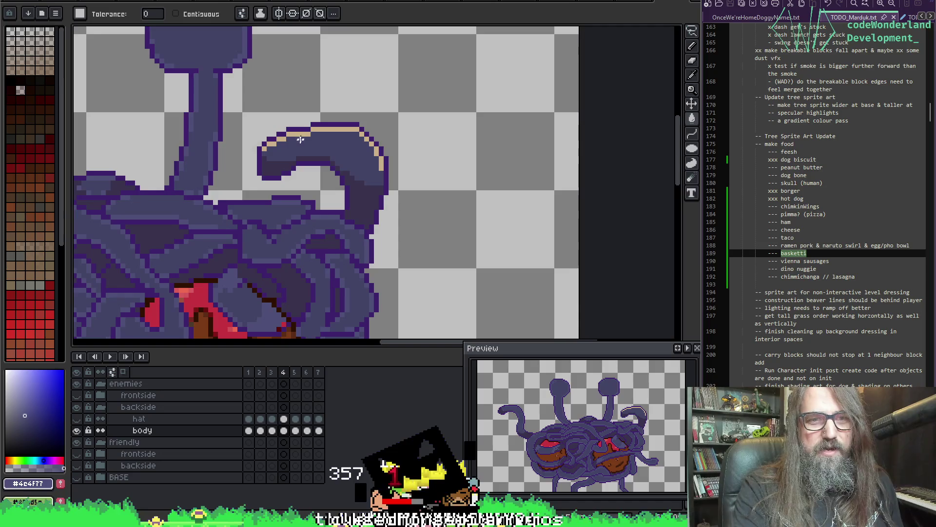
{"action": "left_click", "coordinate": [320, 127]}
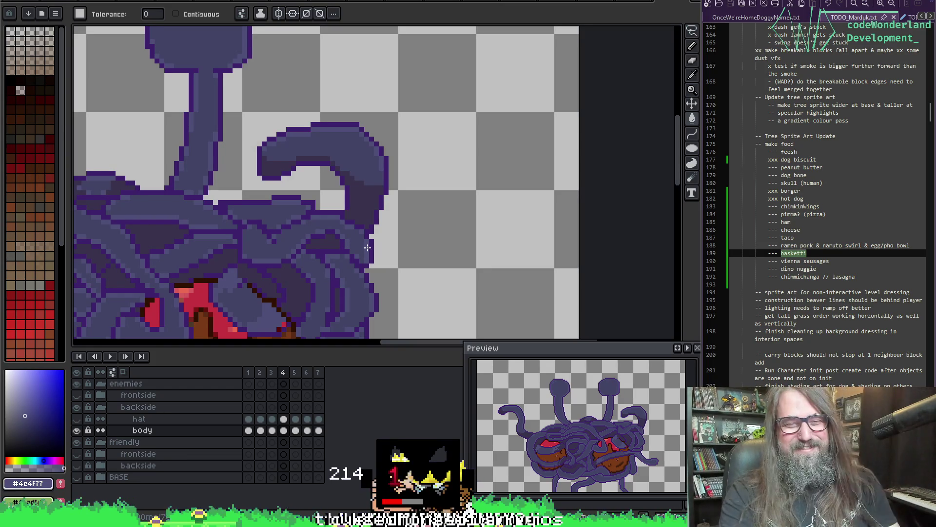
- Darken frame 5's tan highlight edge with outline purple, then play the animation
{"action": "key", "text": "period"}
{"action": "key", "text": "alt"}
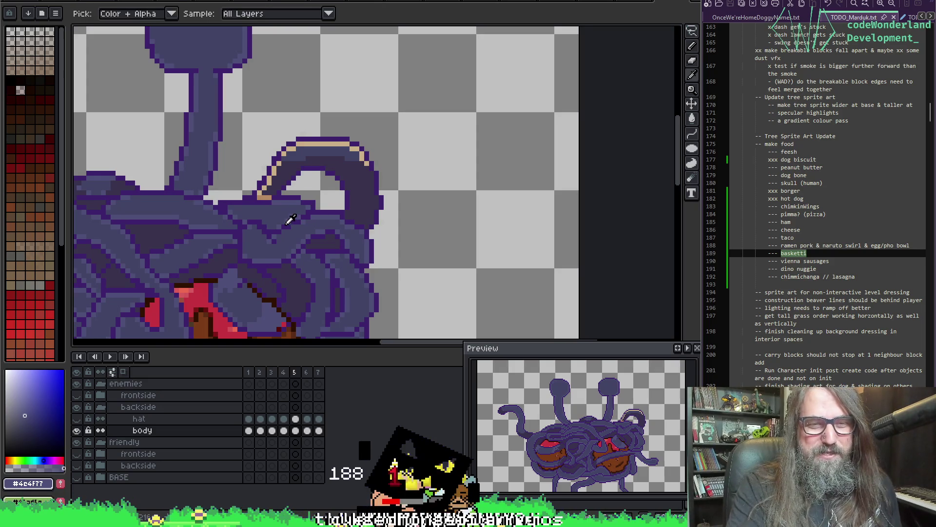
{"action": "left_click", "coordinate": [308, 141]}
{"action": "key", "text": "b"}
{"action": "left_click", "coordinate": [268, 193], "text": "alt"}
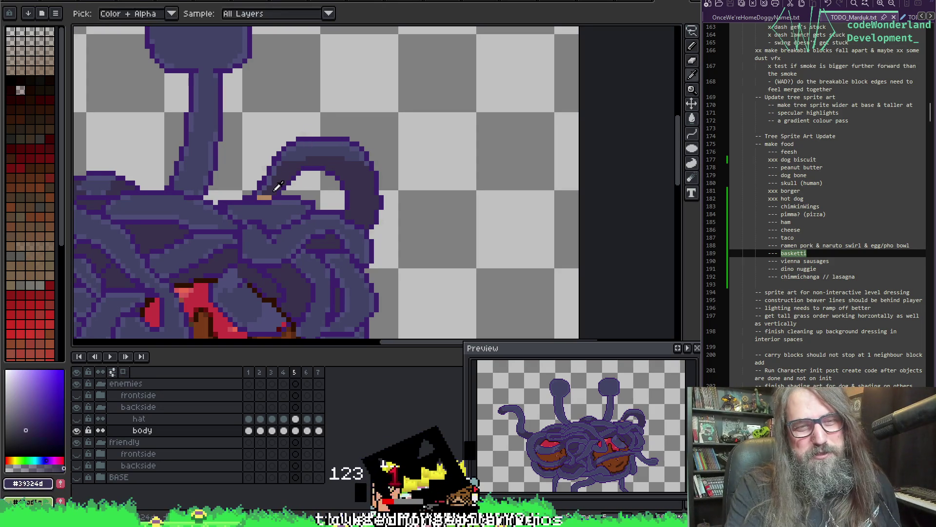
{"action": "left_click", "coordinate": [260, 198], "text": "alt"}
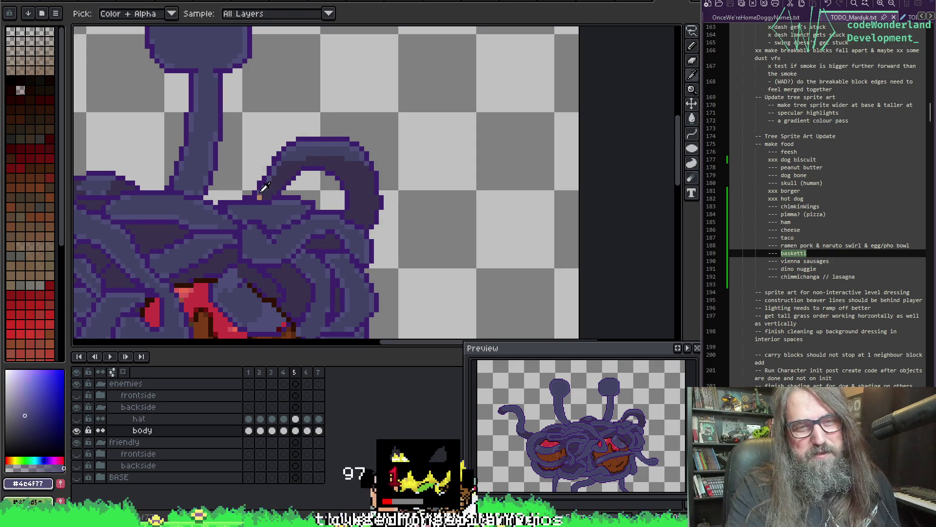
{"action": "key", "text": "Return"}
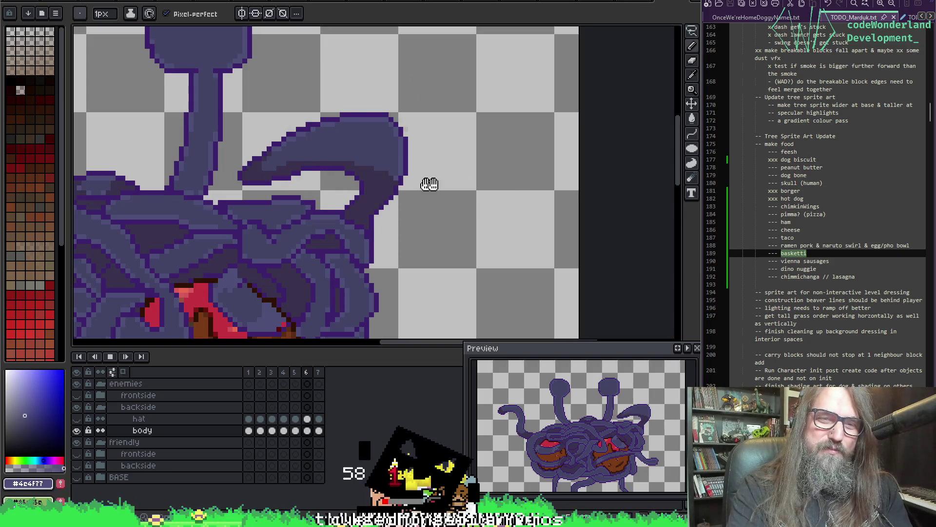
{"action": "scroll", "coordinate": [502, 180], "scroll_direction": "down", "scroll_amount": 2}
- Pan to show the whole spaghetti monster and stop playback back on frame 1
{"action": "mouse_move", "coordinate": [470, 215]}
{"action": "left_mouse_down"}
{"action": "mouse_move", "coordinate": [445, 148]}
{"action": "mouse_move", "coordinate": [333, 235]}
{"action": "mouse_move", "coordinate": [345, 218]}
{"action": "left_mouse_up"}
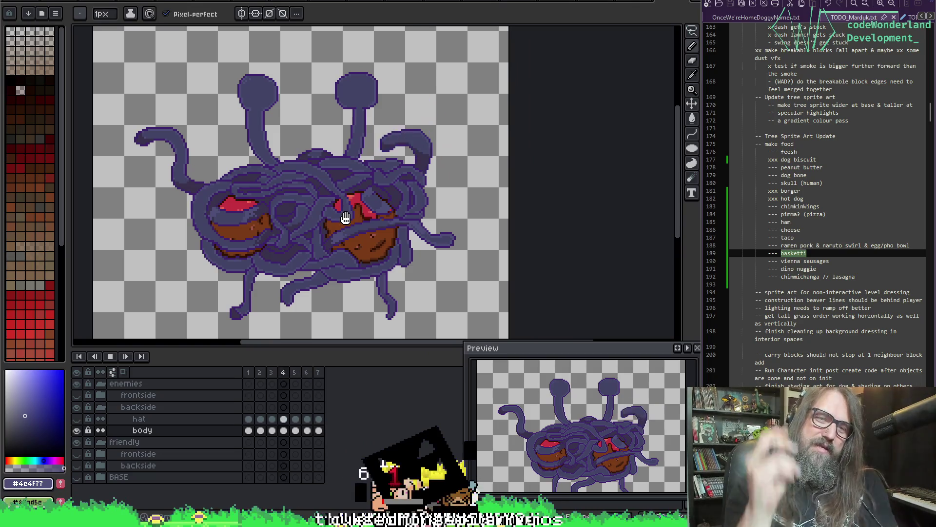
{"action": "key", "text": "Return"}
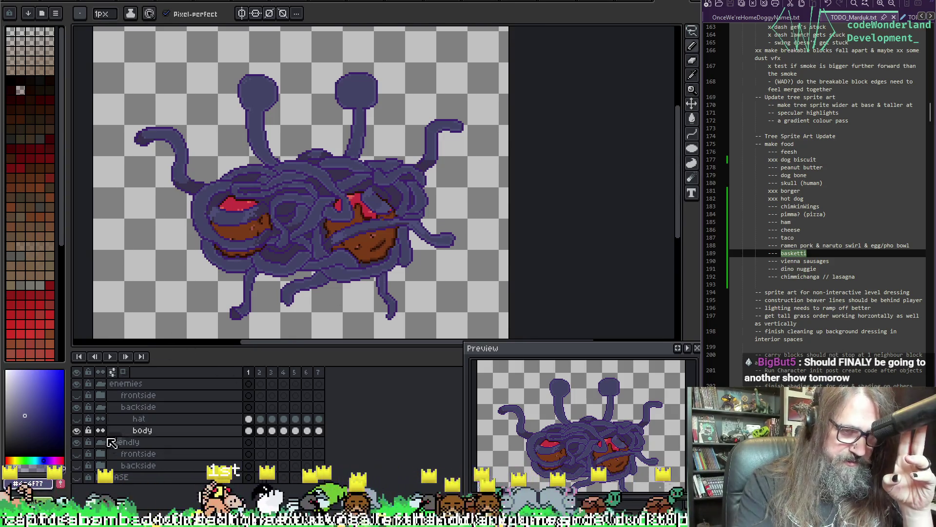
- Collapse and hide the enemies/backside group and show the friendly/backside group
{"action": "left_click", "coordinate": [100, 407]}
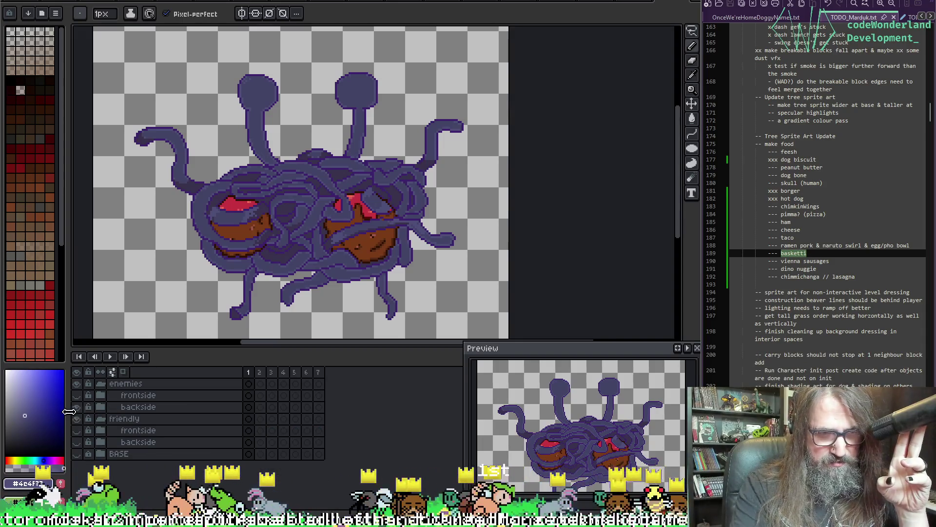
{"action": "left_click", "coordinate": [77, 407]}
{"action": "left_click", "coordinate": [77, 442]}
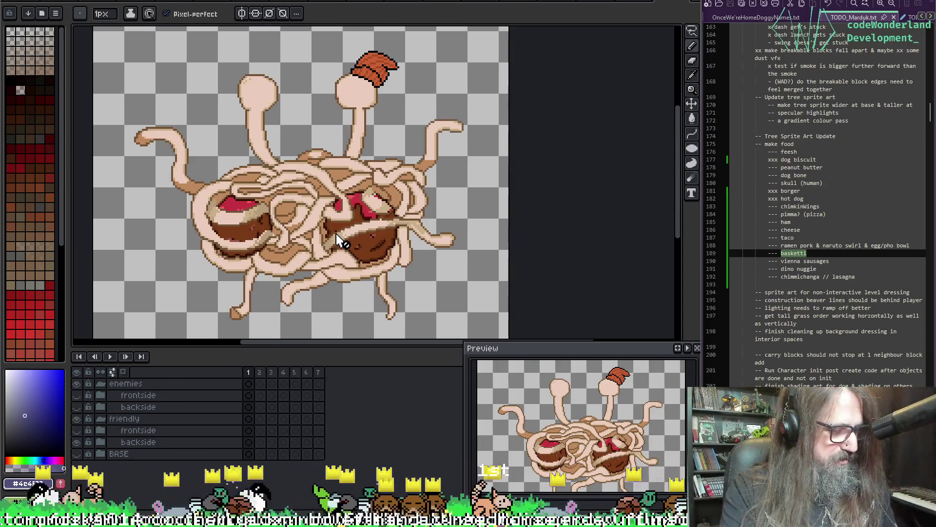
- Export the friendly monster as a three-frame sprite sheet and bring up its Export File settings
{"action": "key", "text": "ctrl+e"}
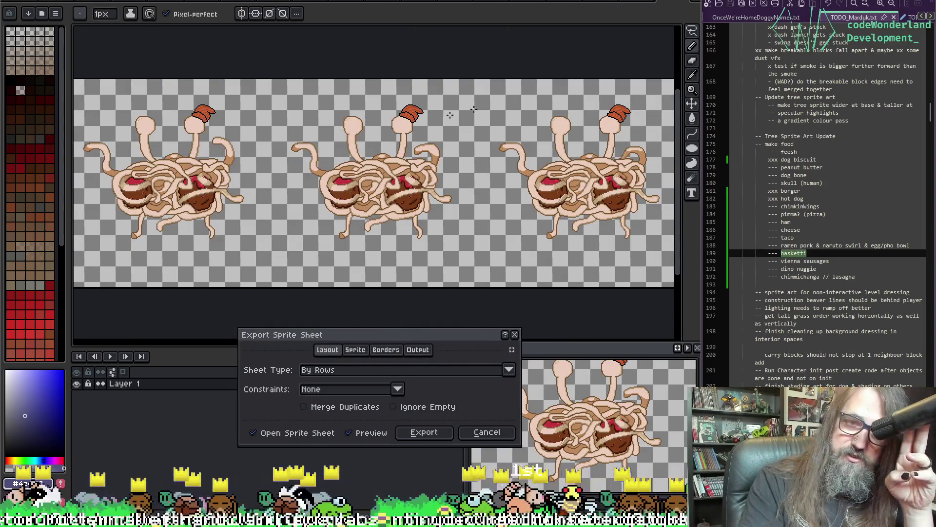
{"action": "left_click", "coordinate": [432, 436]}
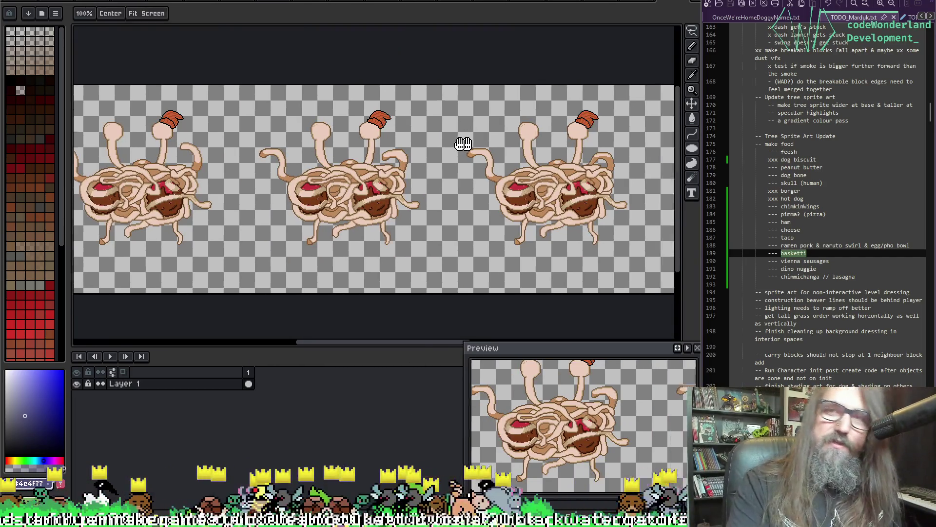
{"action": "left_click_drag", "start_coordinate": [464, 143], "coordinate": [410, 124]}
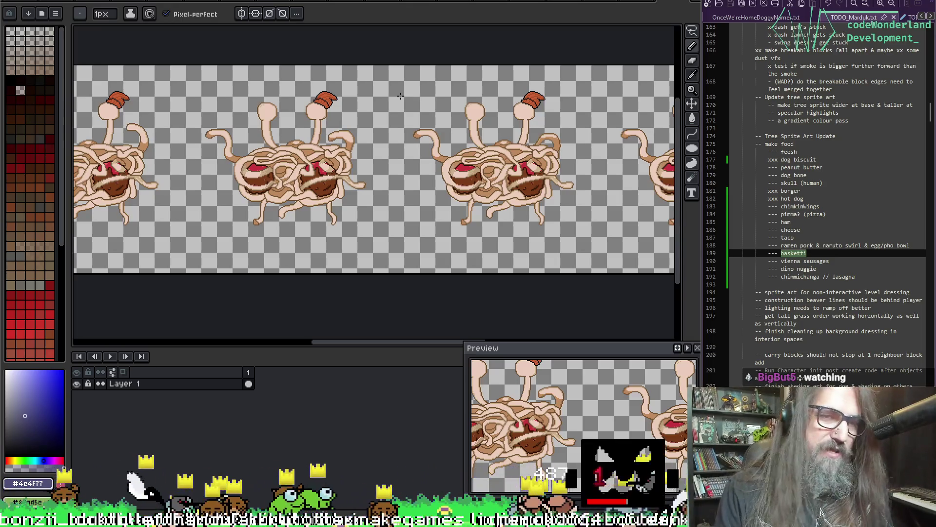
{"action": "key", "text": "ctrl+alt+shift+s"}
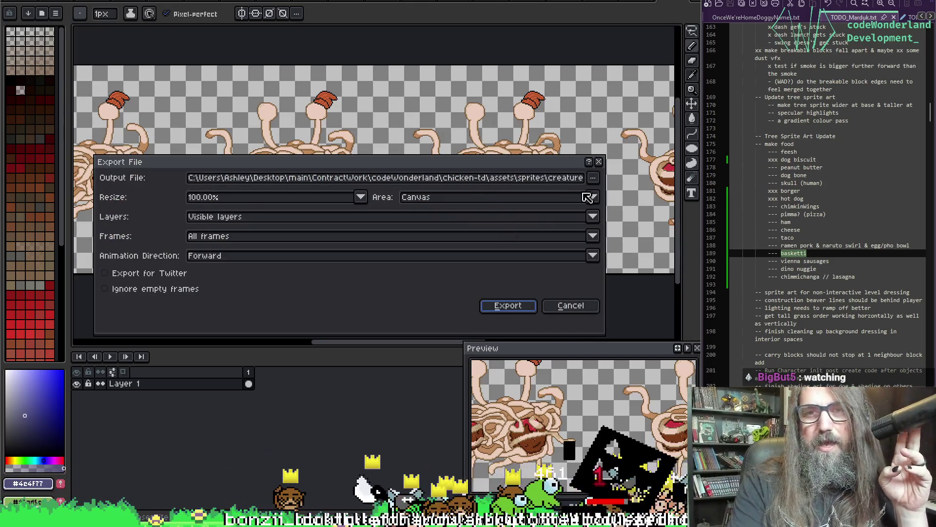
- Start choosing an output file, cancel the export, and reopen the file chooser
{"action": "left_click", "coordinate": [594, 177]}
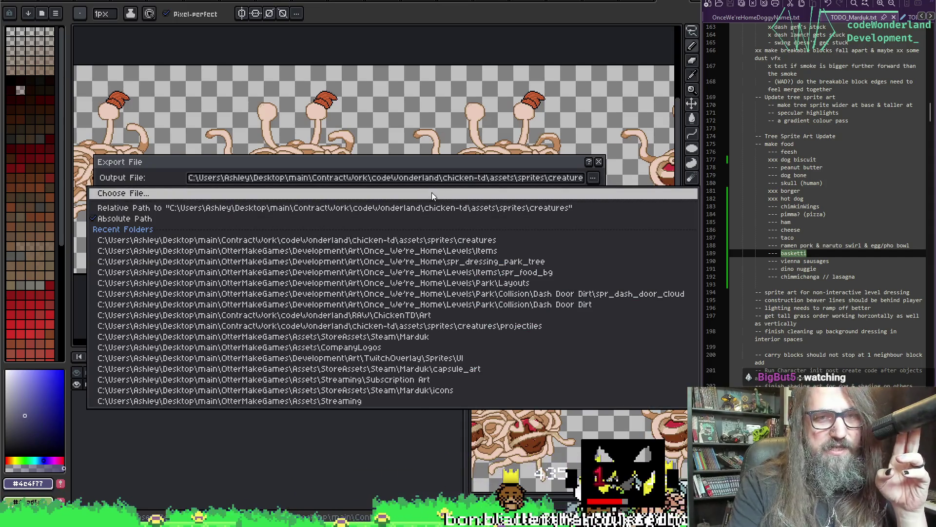
{"action": "left_click", "coordinate": [431, 193]}
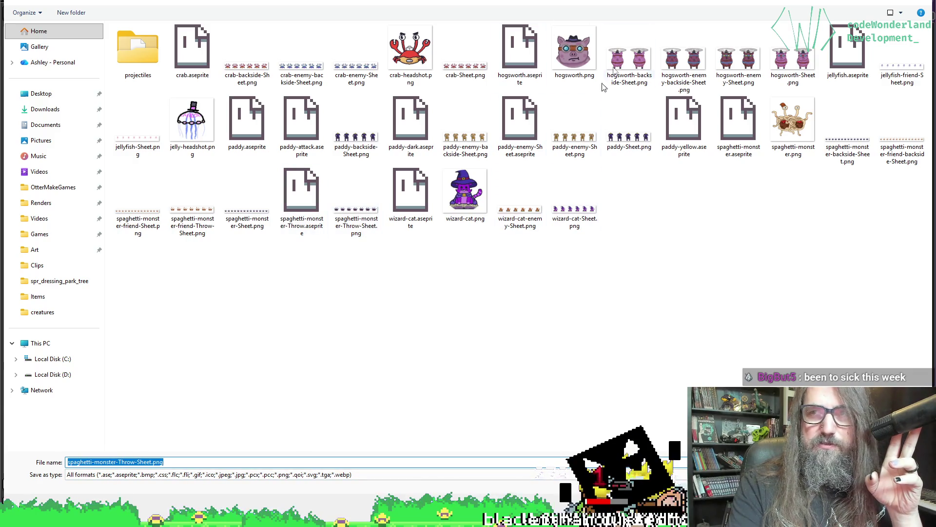
{"action": "key", "text": "Return"}
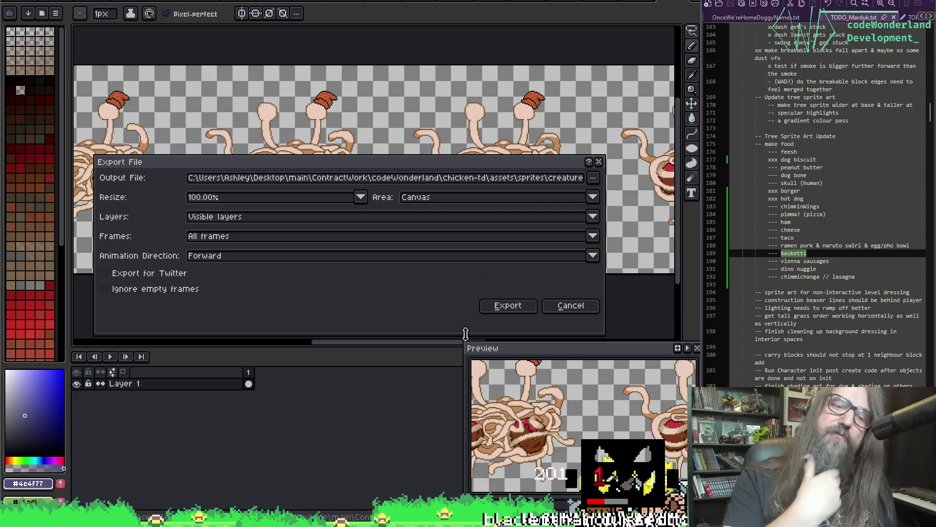
{"action": "left_click", "coordinate": [566, 305]}
{"action": "key", "text": "ctrl+alt+shift+s"}
{"action": "left_click", "coordinate": [593, 178]}
{"action": "left_click", "coordinate": [535, 176]}
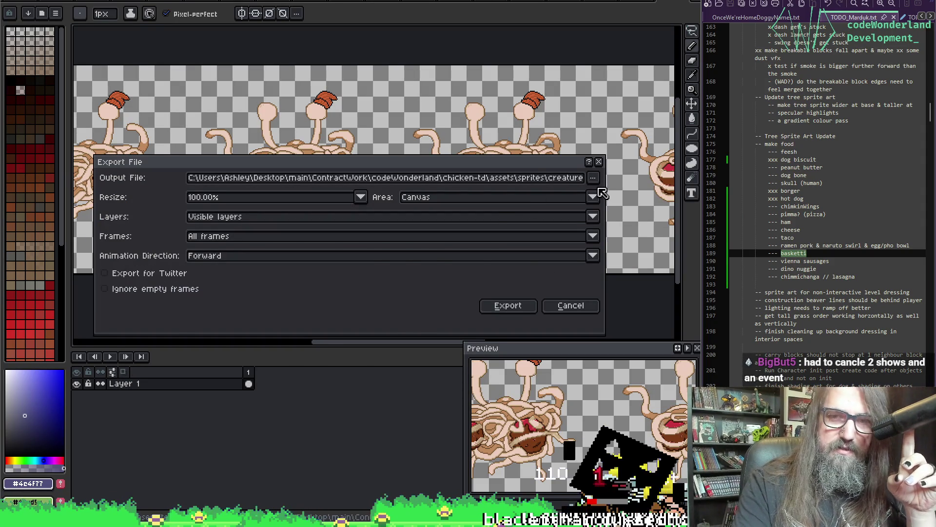
{"action": "left_click", "coordinate": [592, 178]}
{"action": "left_click", "coordinate": [541, 195]}
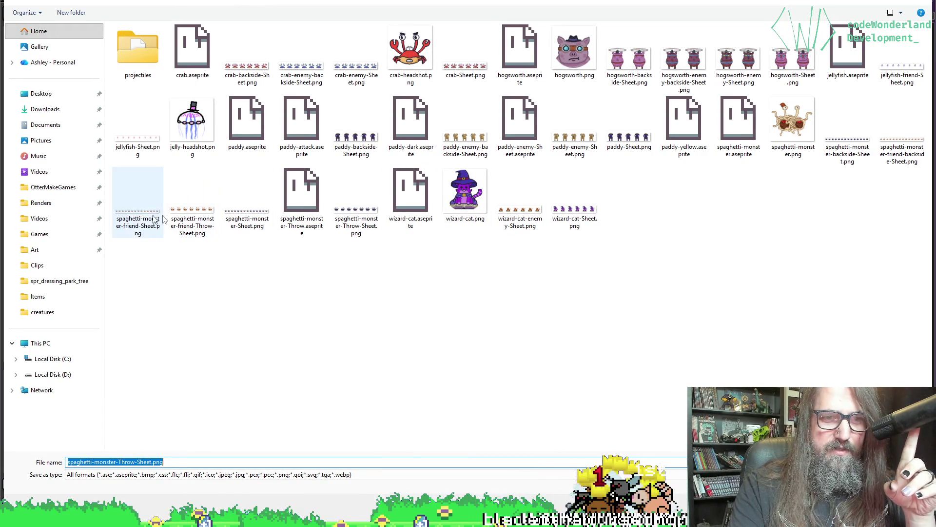
- Rename spaghetti-monster-friend-Throw-Sheet.png to a backside version and export the sheet as PNG
{"action": "left_click", "coordinate": [195, 215]}
{"action": "left_click", "coordinate": [144, 463]}
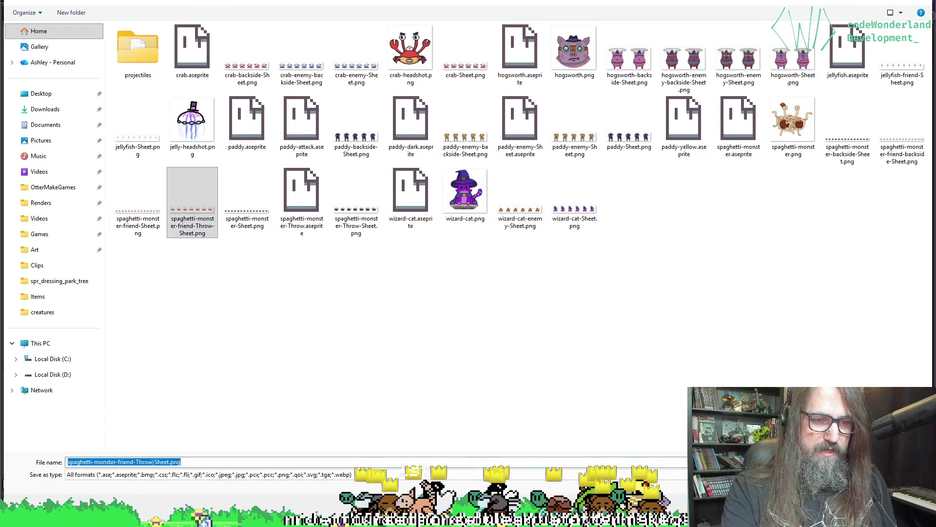
{"action": "left_click", "coordinate": [136, 462]}
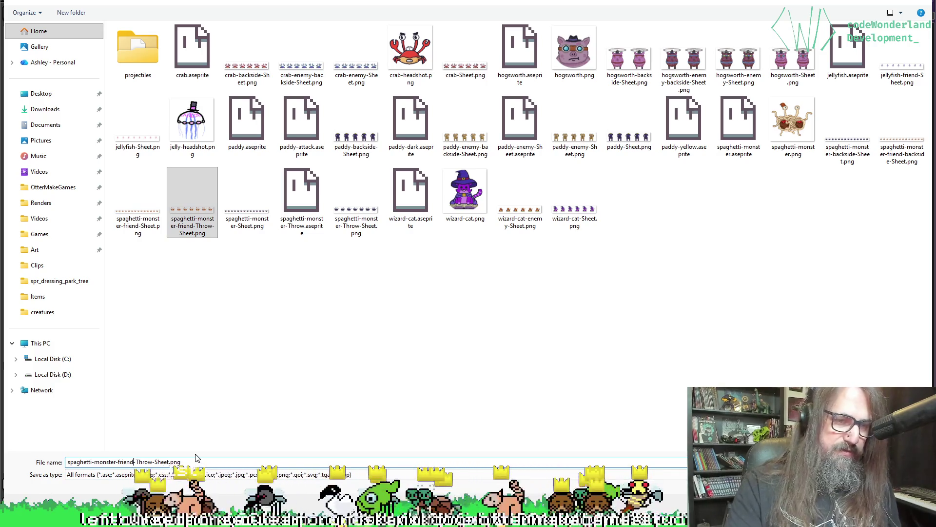
{"action": "type", "text": "bcks-"}
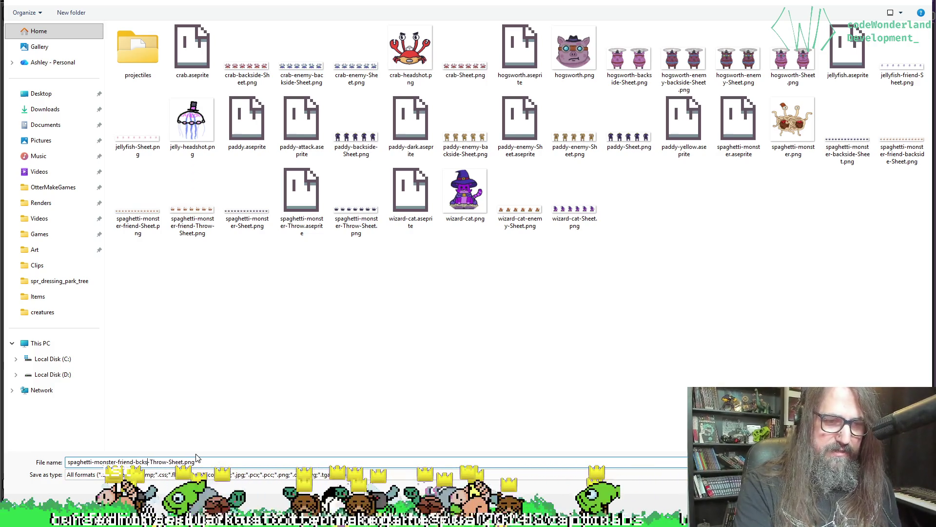
{"action": "key", "text": "BackSpace"}
{"action": "key", "text": "BackSpace"}
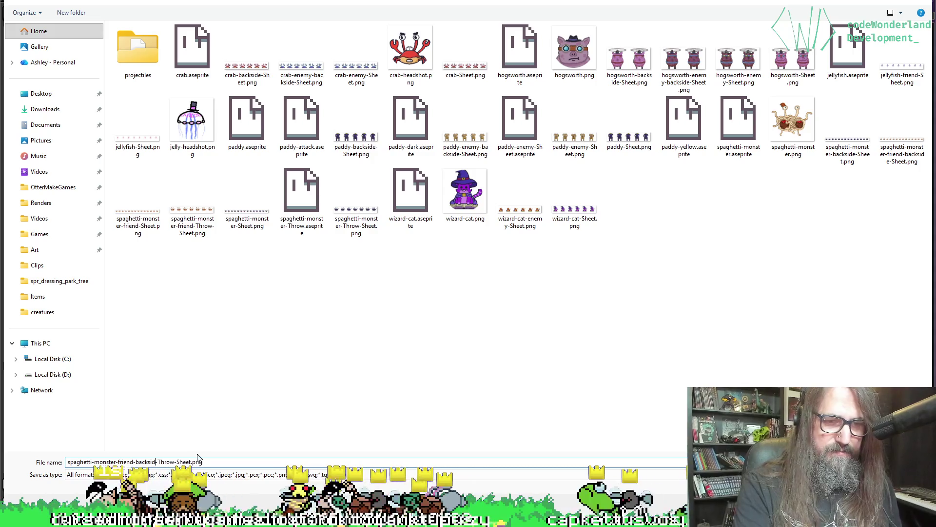
{"action": "key", "text": "Return"}
{"action": "left_click", "coordinate": [508, 307]}
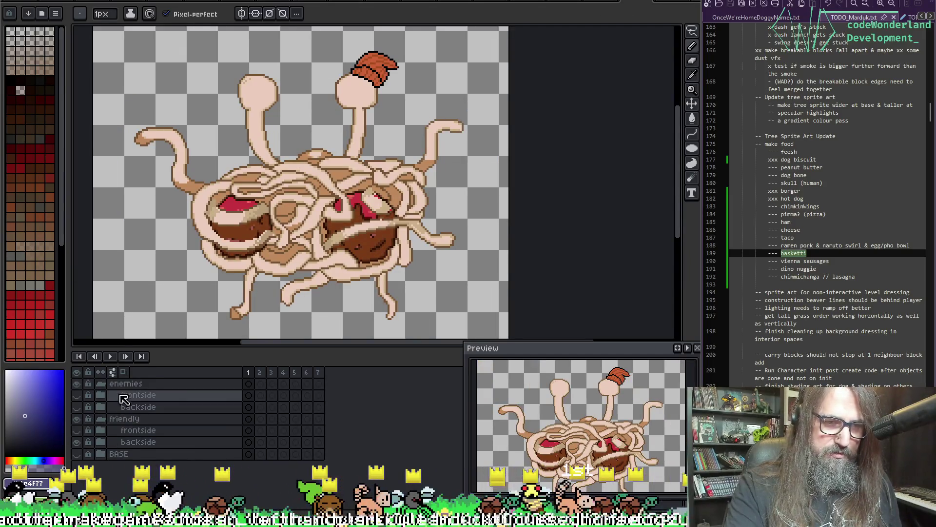
- Show only enemies/backside and generate its three-frame sprite sheet
{"action": "left_click", "coordinate": [77, 442]}
{"action": "left_click", "coordinate": [77, 407]}
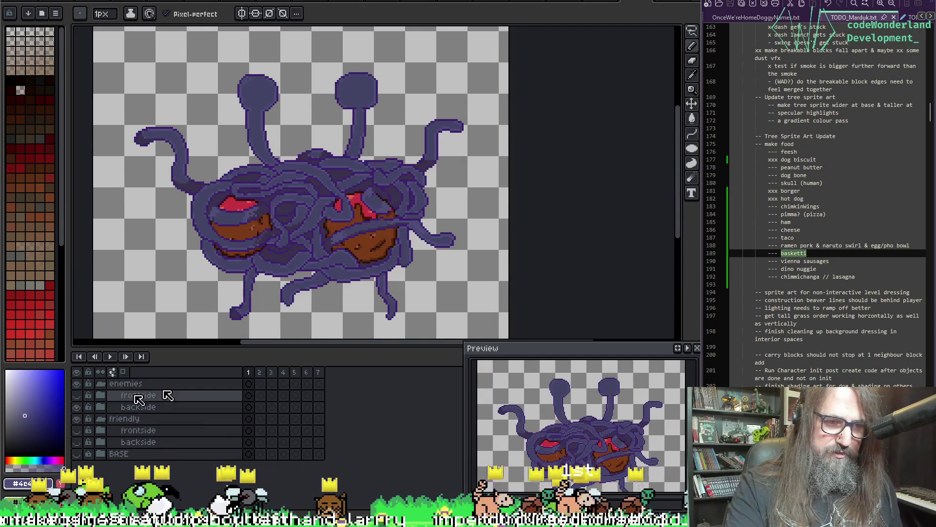
{"action": "key", "text": "ctrl+alt+shift+s"}
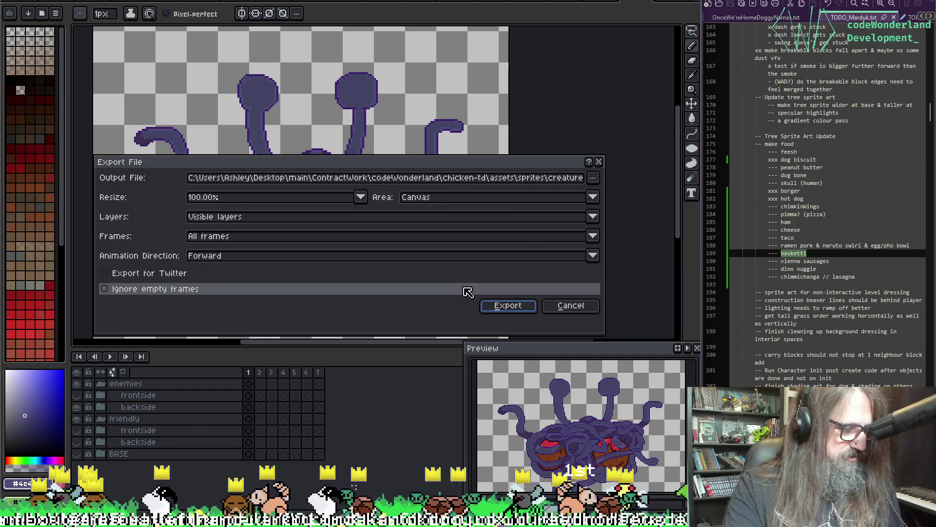
{"action": "key", "text": "Escape"}
{"action": "key", "text": "ctrl+e"}
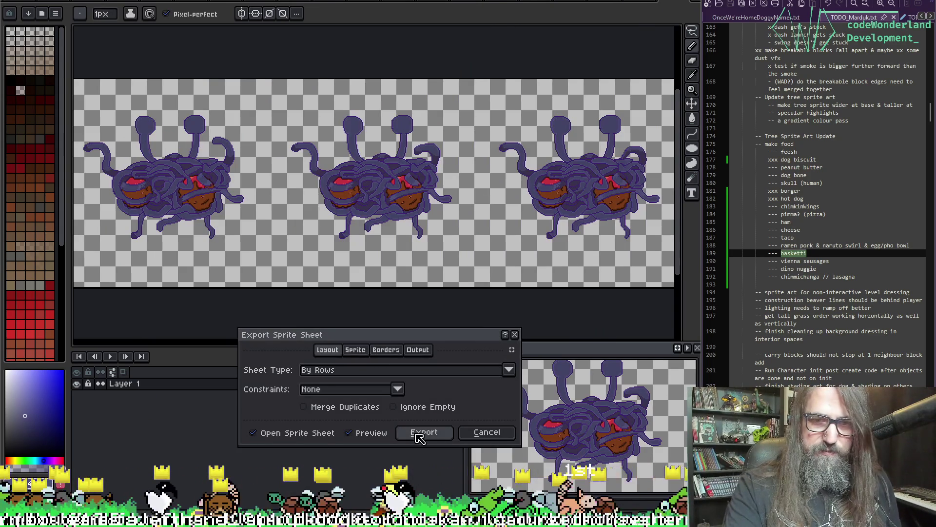
{"action": "left_click", "coordinate": [424, 432]}
- Set the export file to spaghetti-monster-Throw-Sheet.png with 'back' inserted after spaghetti-monster-
{"action": "key", "text": "ctrl+alt+shift+s"}
{"action": "left_click", "coordinate": [595, 179]}
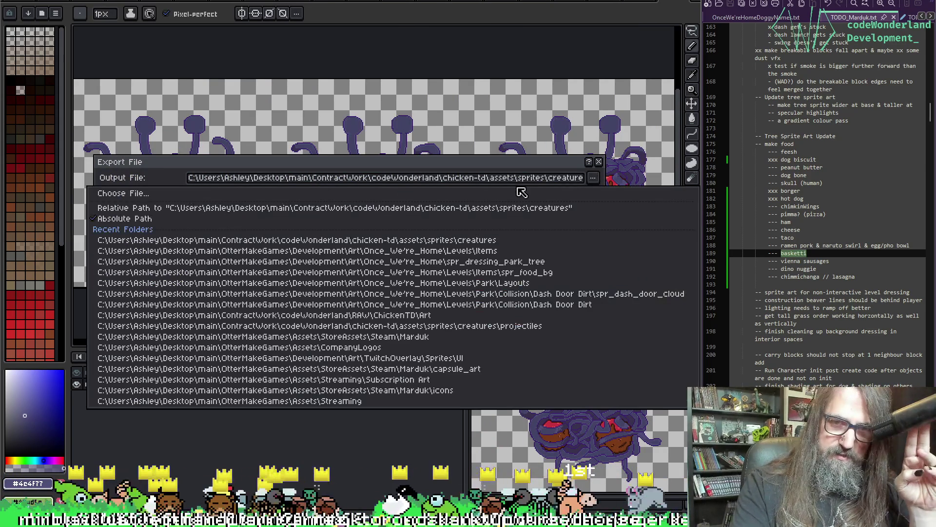
{"action": "key", "text": "Return"}
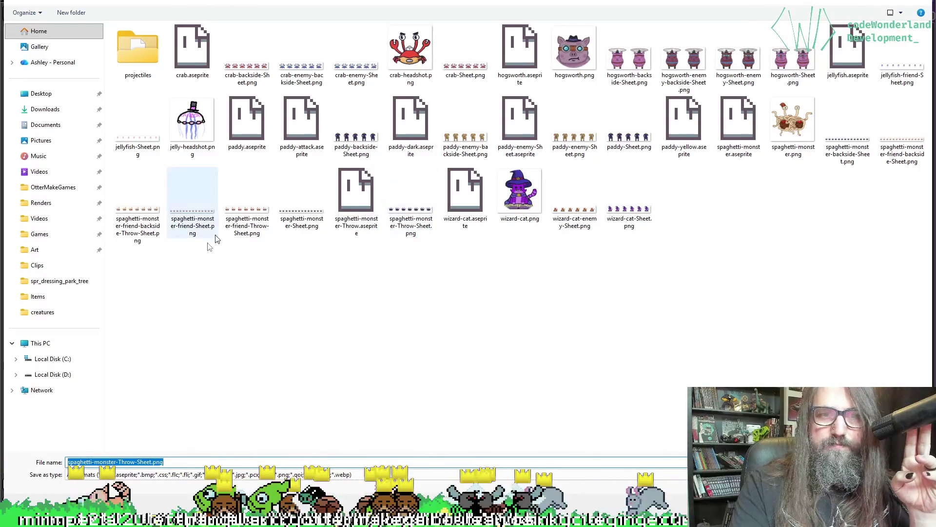
{"action": "left_click", "coordinate": [290, 228]}
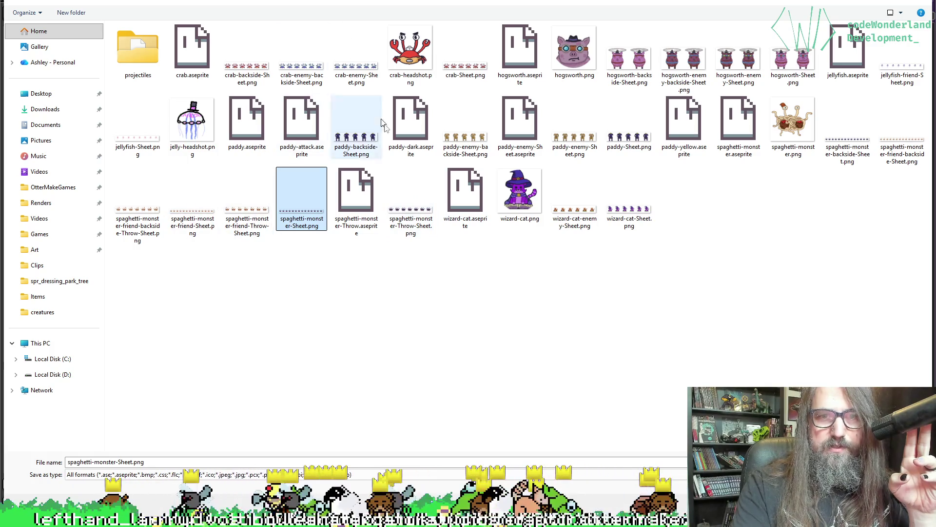
{"action": "left_click", "coordinate": [396, 196]}
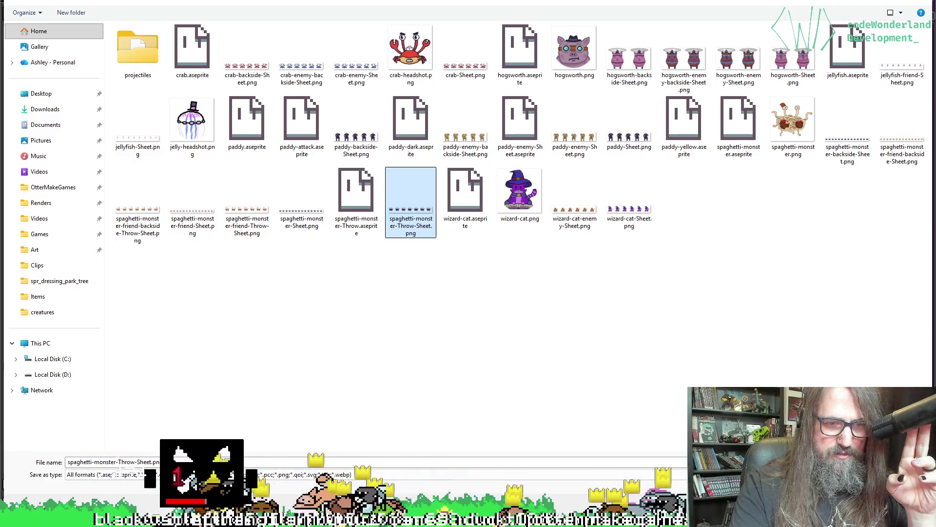
{"action": "key", "text": "Tab"}
{"action": "key", "text": "Home"}
{"action": "key", "text": "Right"}
{"action": "key", "text": "Right"}
{"action": "key", "text": "Right"}
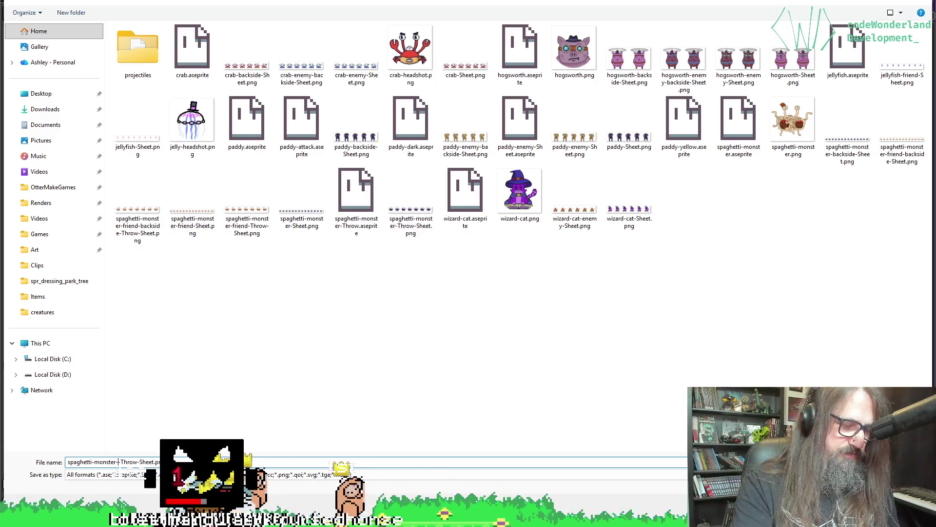
{"action": "type", "text": "back"}
{"action": "key", "text": "Return"}
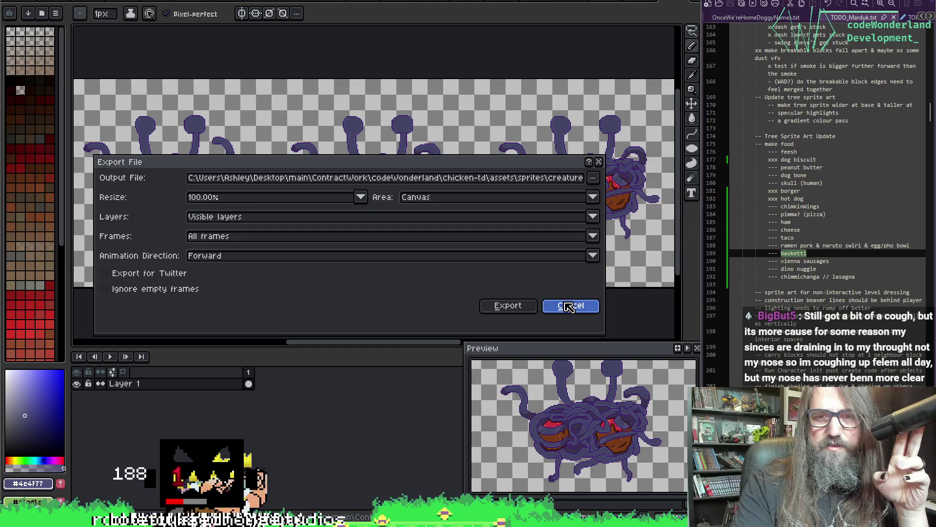
- Cancel the file export and switch between the two spaghetti monster documents
{"action": "left_click", "coordinate": [570, 306]}
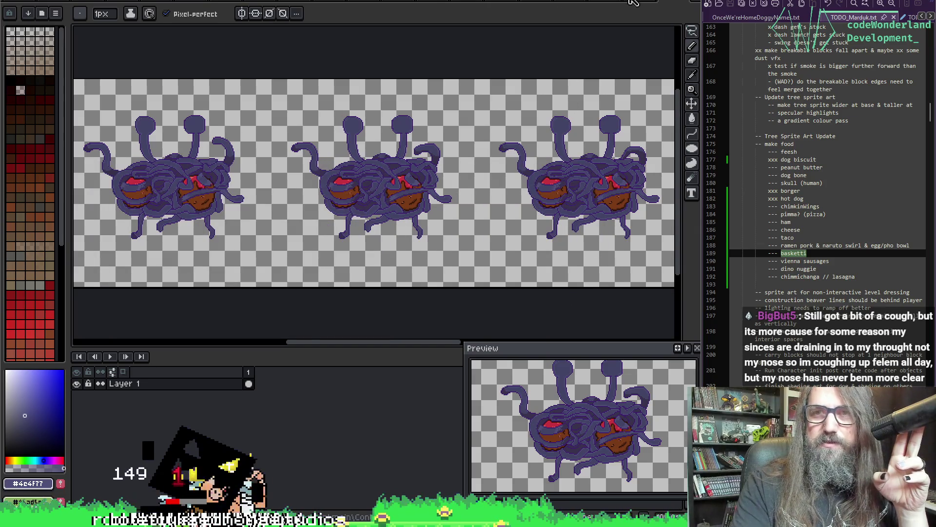
{"action": "left_click", "coordinate": [635, 2]}
{"action": "left_click", "coordinate": [604, 2]}
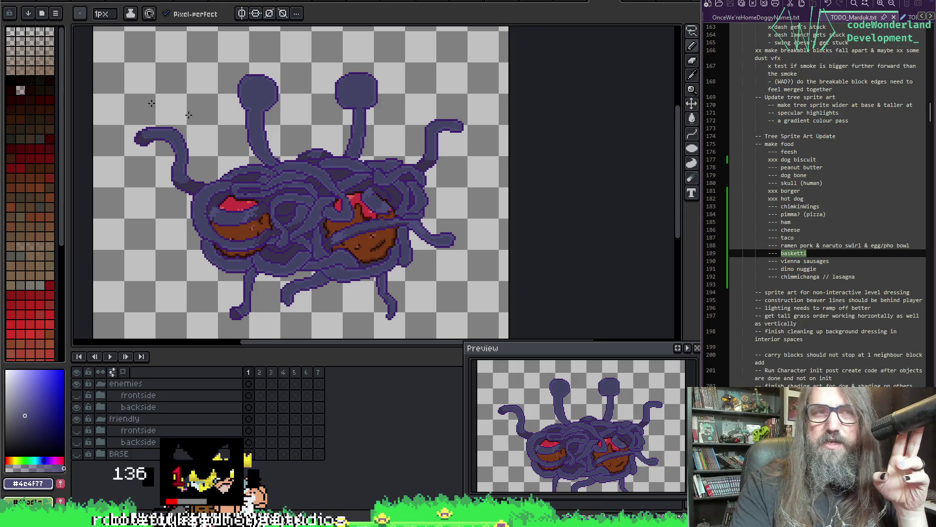
- Open wizard-cat.aseprite from the creatures folder
{"action": "key", "text": "alt+f"}
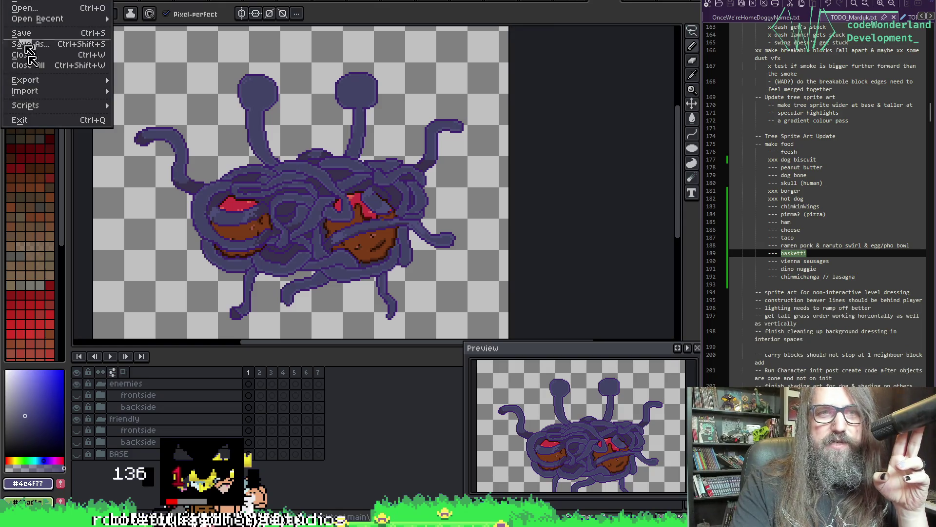
{"action": "mouse_move", "coordinate": [46, 19]}
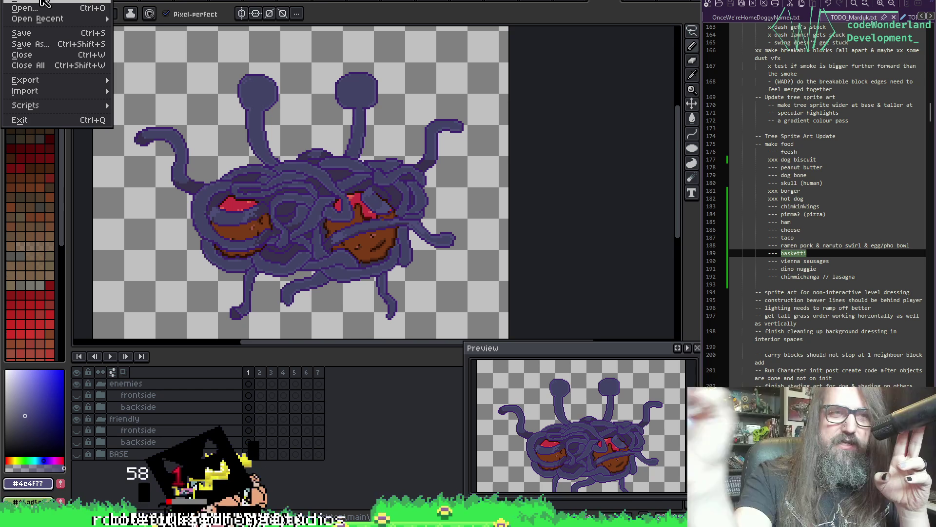
{"action": "left_click", "coordinate": [24, 10]}
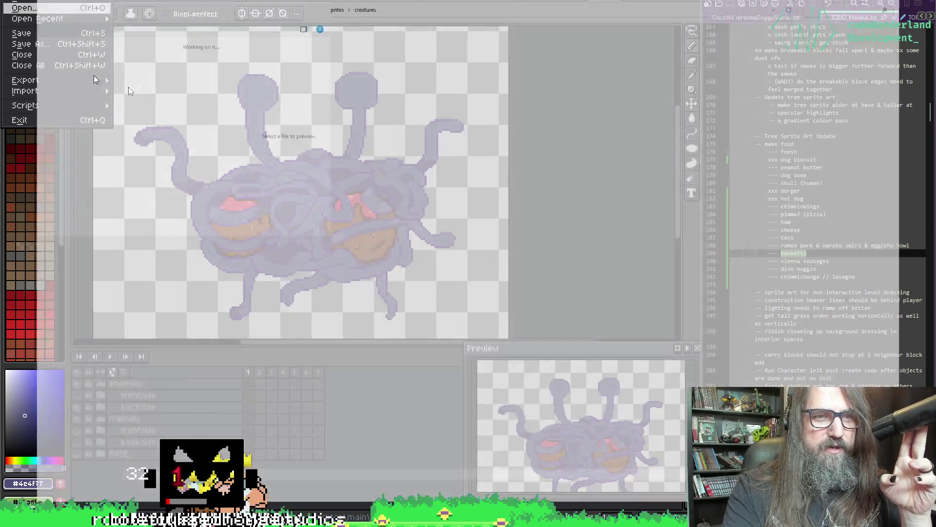
{"action": "scroll", "coordinate": [239, 429], "scroll_direction": "down", "scroll_amount": 5}
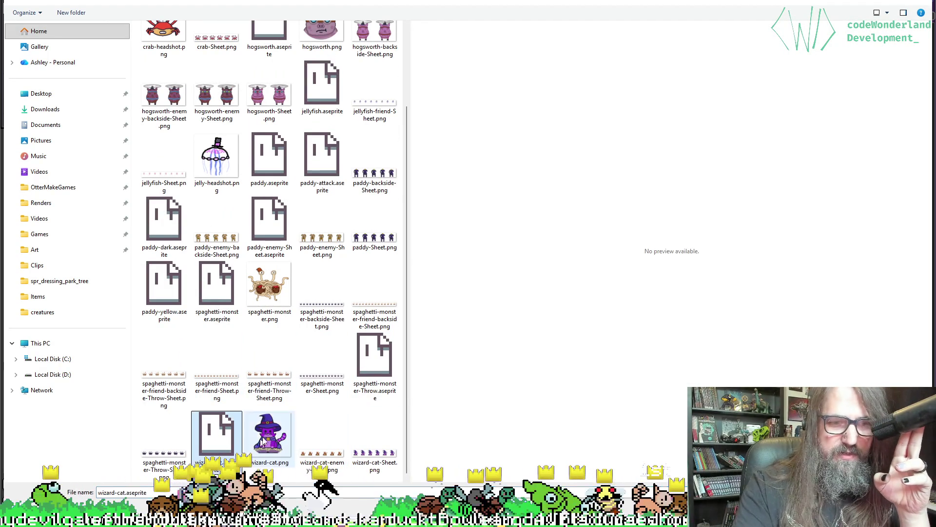
{"action": "left_click", "coordinate": [218, 449]}
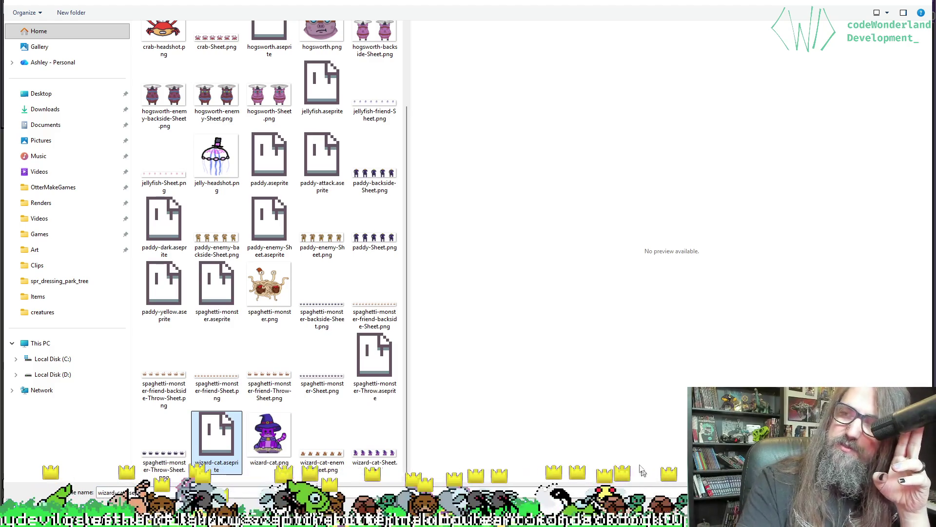
{"action": "double_click", "coordinate": [218, 442]}
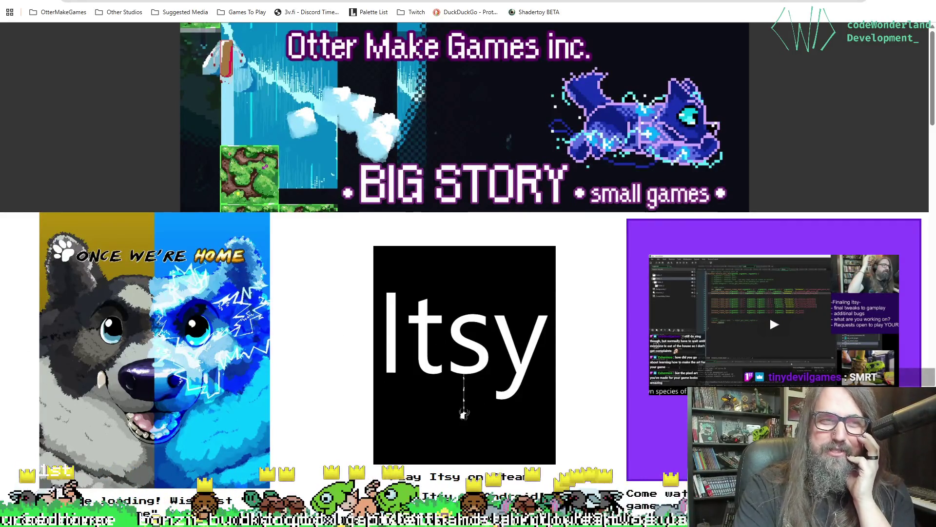
{"action": "scroll", "coordinate": [770, 315], "scroll_direction": "down", "scroll_amount": 2}
{"action": "scroll", "coordinate": [769, 315], "scroll_direction": "up", "scroll_amount": 2}
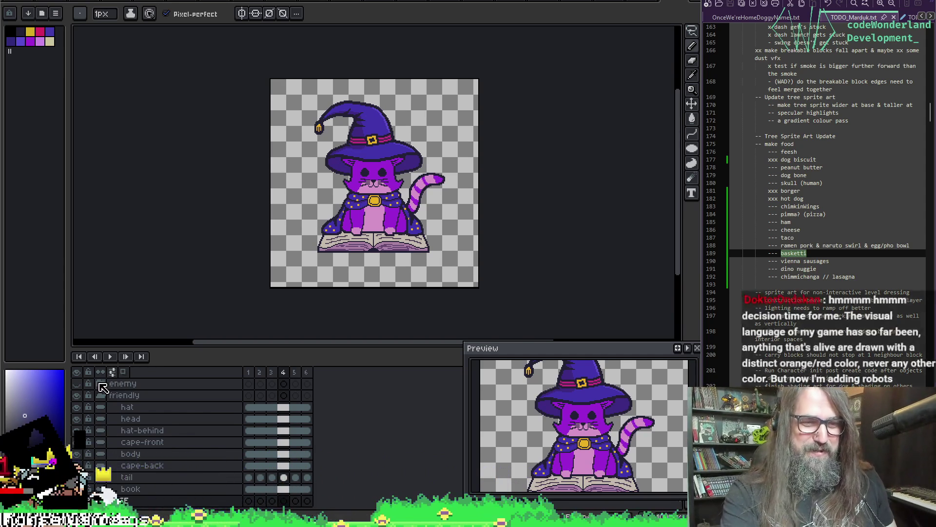
- Put the hat through book layers into a new group named frontside
{"action": "left_click", "coordinate": [100, 396]}
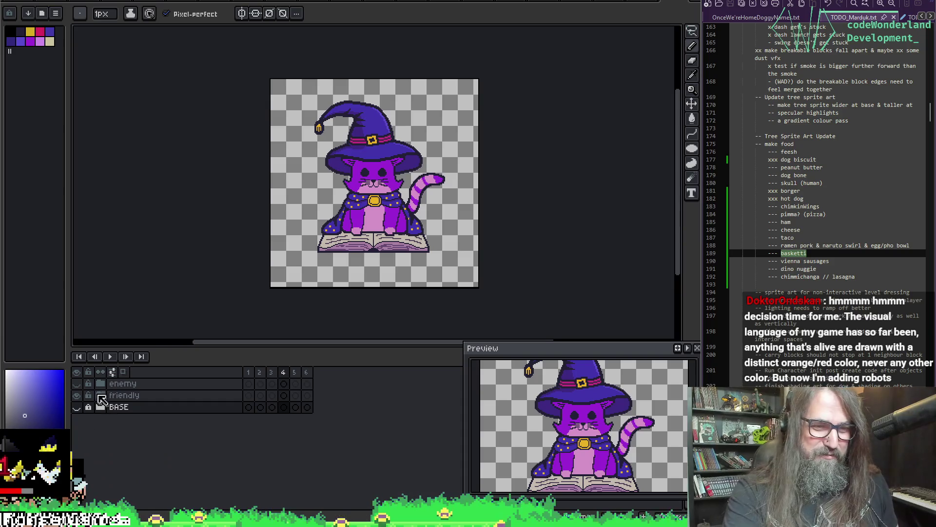
{"action": "left_click", "coordinate": [100, 396]}
{"action": "left_click_drag", "start_coordinate": [125, 407], "coordinate": [139, 494]}
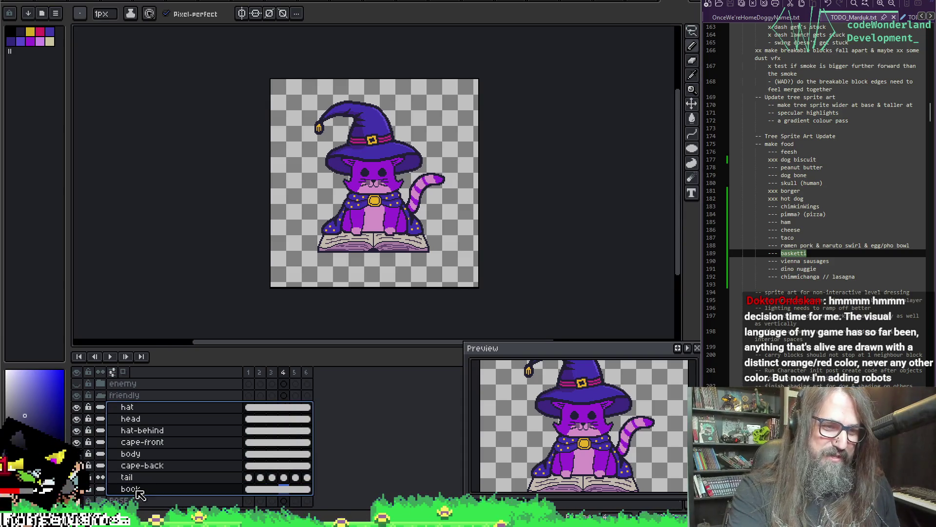
{"action": "right_click", "coordinate": [151, 456]}
{"action": "mouse_move", "coordinate": [195, 448]}
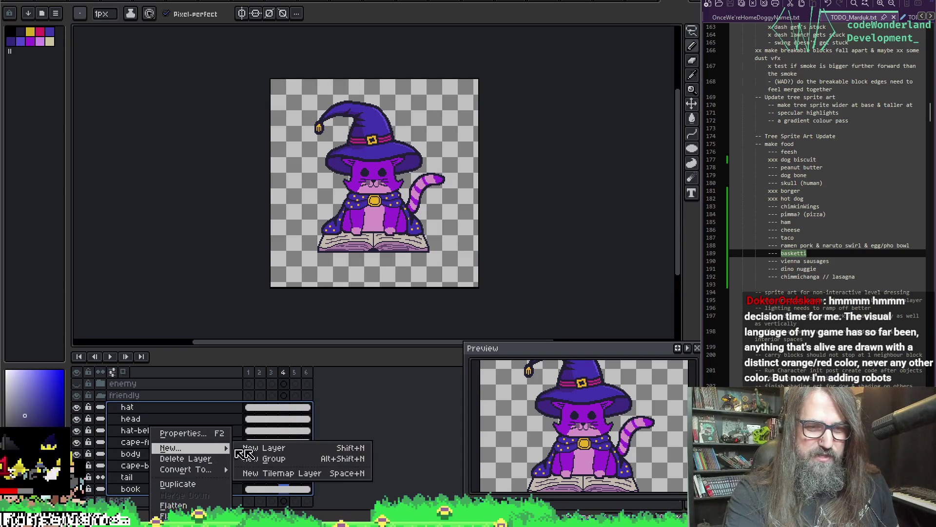
{"action": "left_click", "coordinate": [271, 458]}
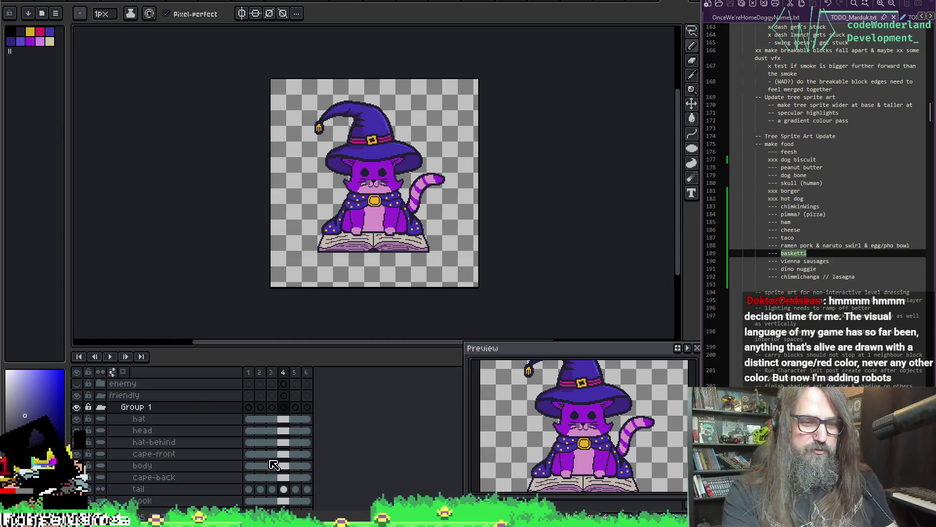
{"action": "key", "text": "shift+p"}
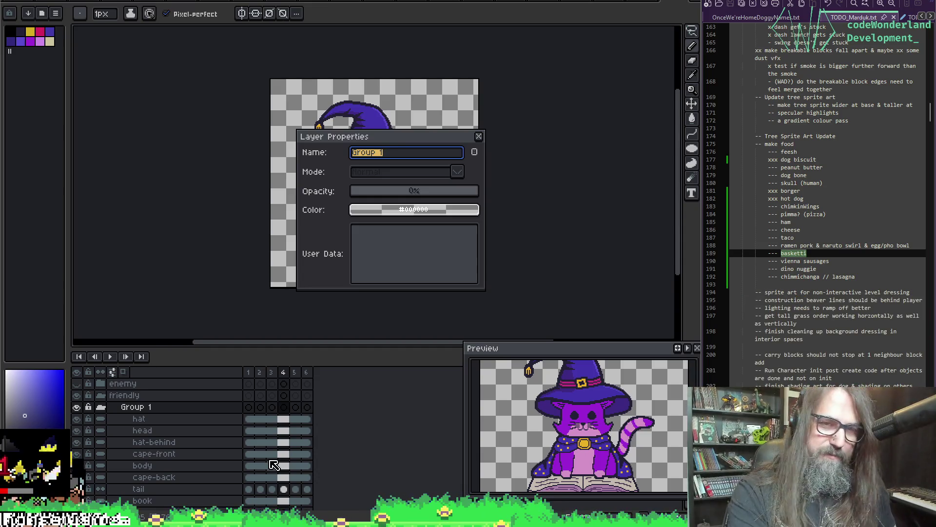
{"action": "type", "text": "frontside"}
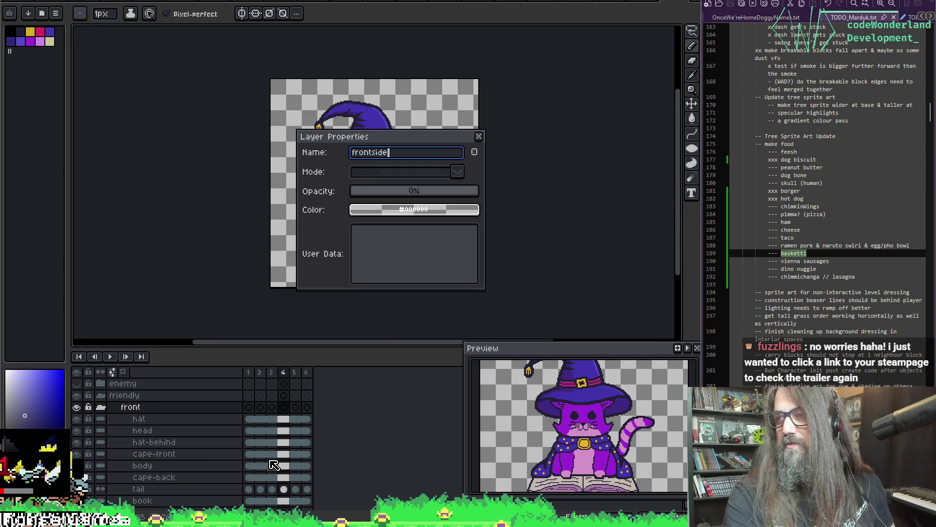
{"action": "key", "text": "Return"}
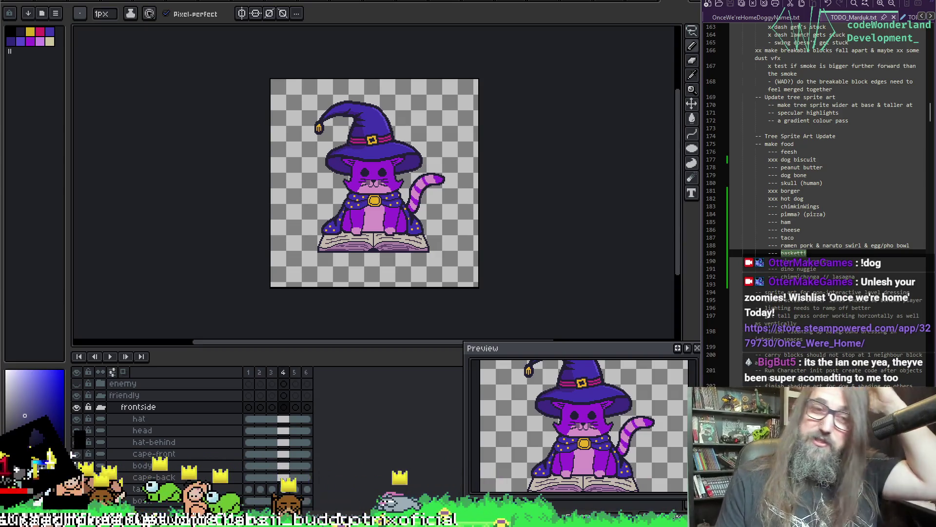
{"action": "left_click_drag", "start_coordinate": [339, 193], "coordinate": [307, 191]}
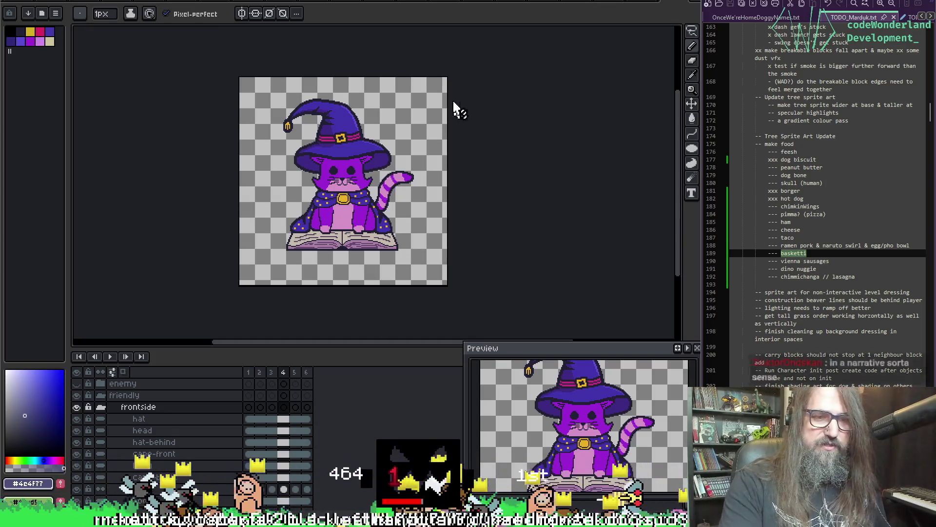
- Duplicate the frontside group twice with Ctrl+J and move frontside Copy Copy into friendly
{"action": "left_click", "coordinate": [101, 408]}
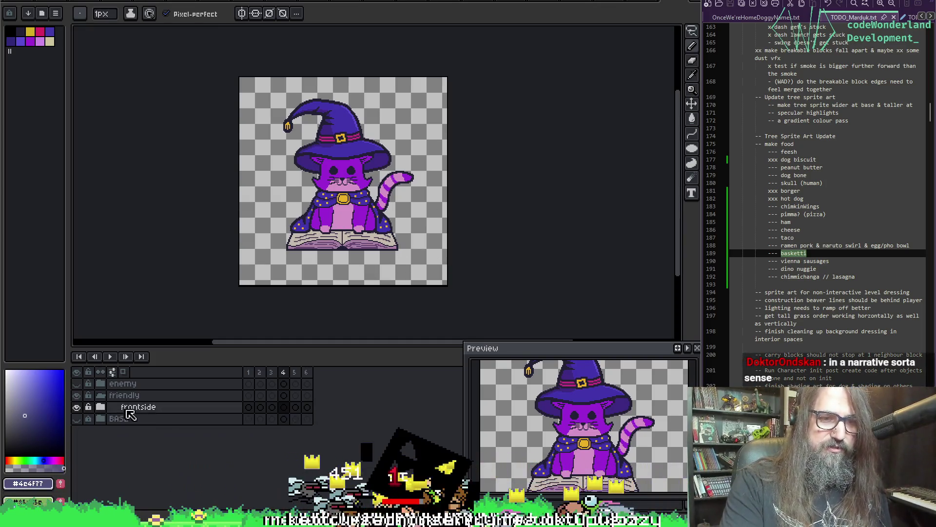
{"action": "left_click", "coordinate": [155, 408]}
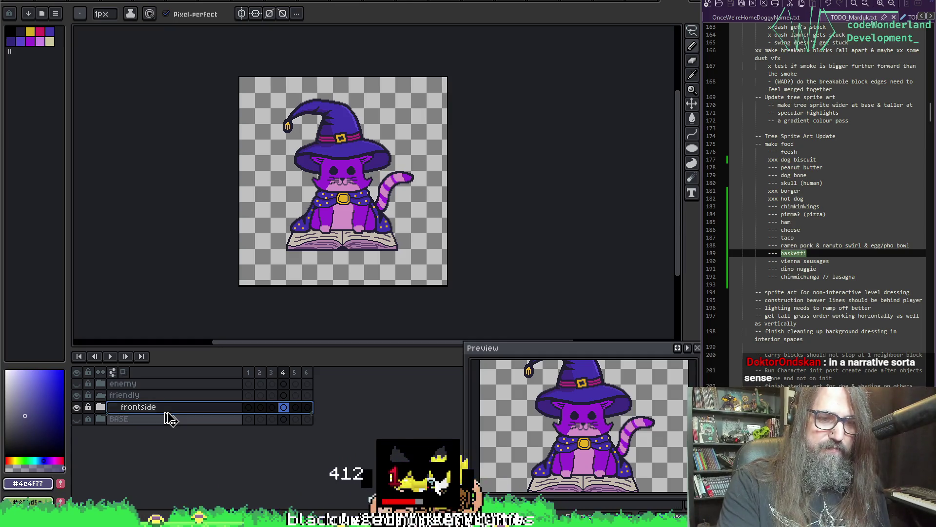
{"action": "key", "text": "ctrl+j"}
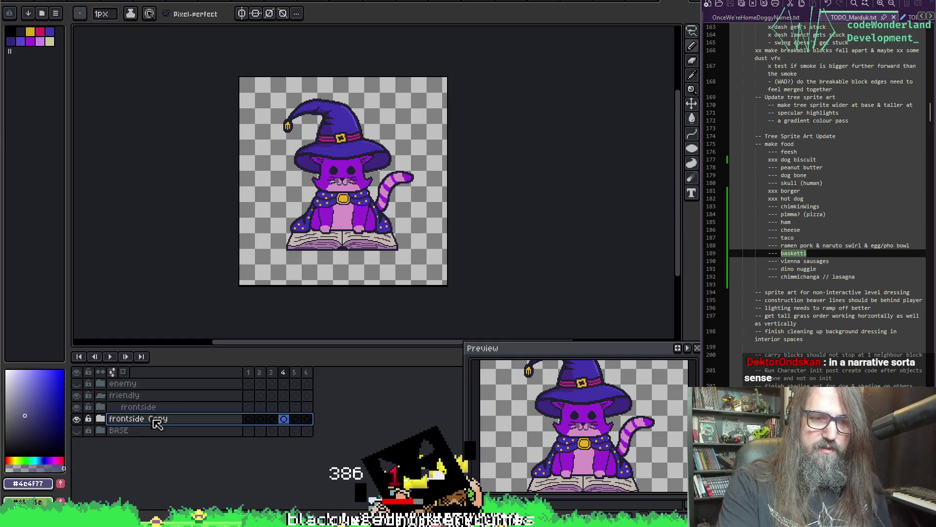
{"action": "key", "text": "ctrl+j"}
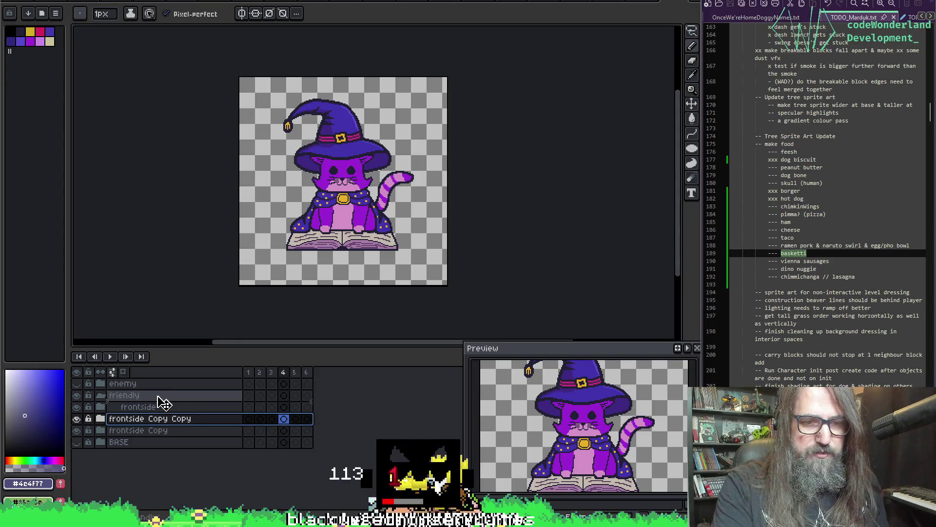
{"action": "left_click_drag", "start_coordinate": [163, 403], "coordinate": [163, 402]}
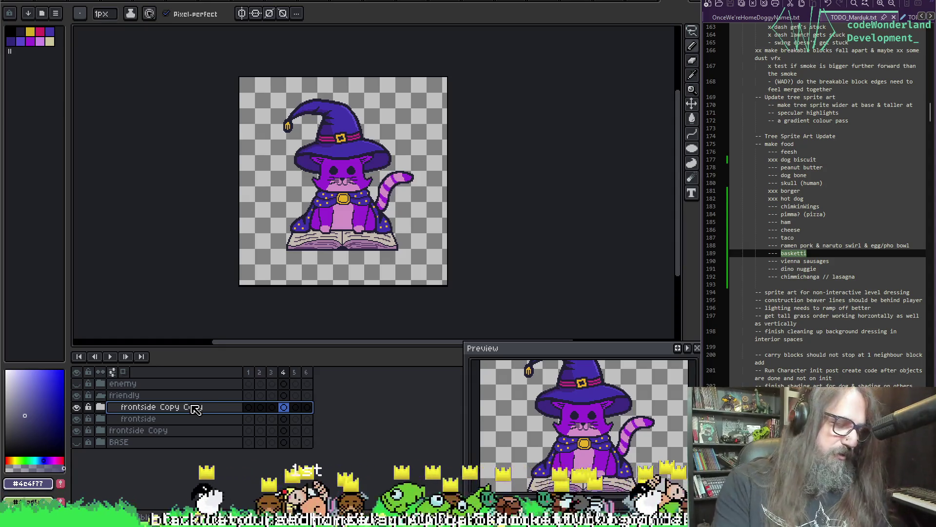
- Rename the frontside Copy Copy group to backside
{"action": "double_click", "coordinate": [177, 412]}
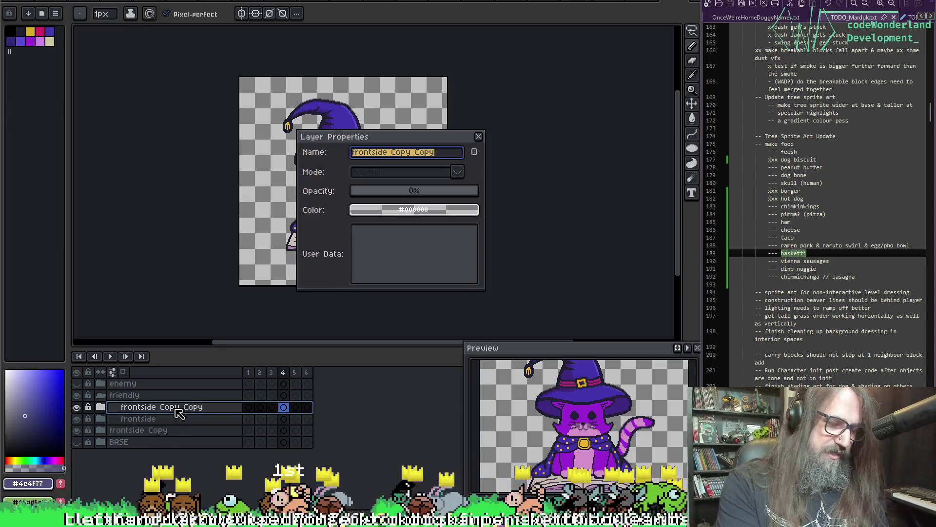
{"action": "type", "text": "backside"}
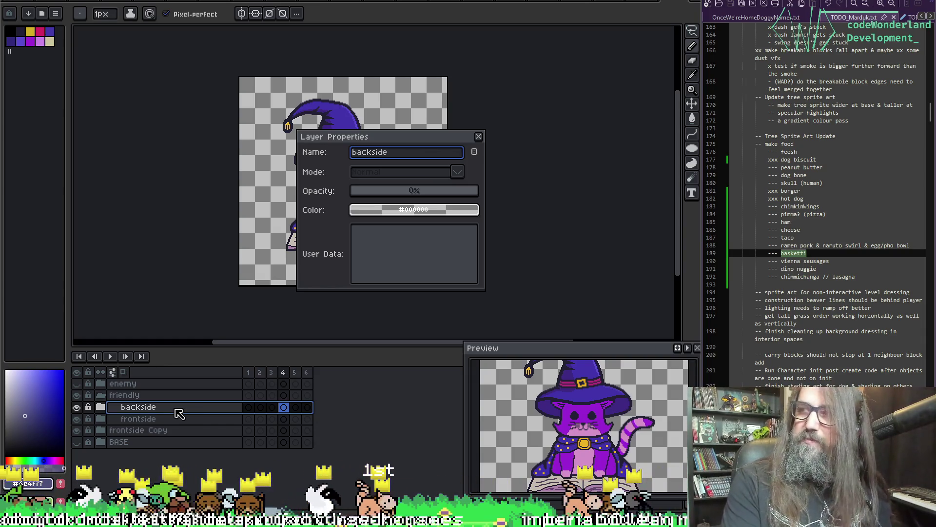
{"action": "key", "text": "Return"}
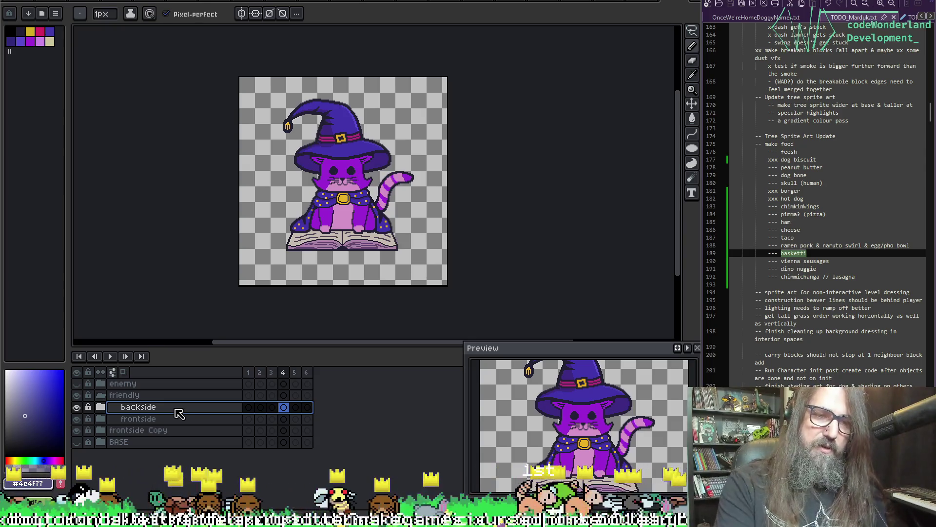
- Move backside below frontside, hide frontside, and flip backside's layers horizontally
{"action": "left_click_drag", "start_coordinate": [165, 421], "coordinate": [165, 428]}
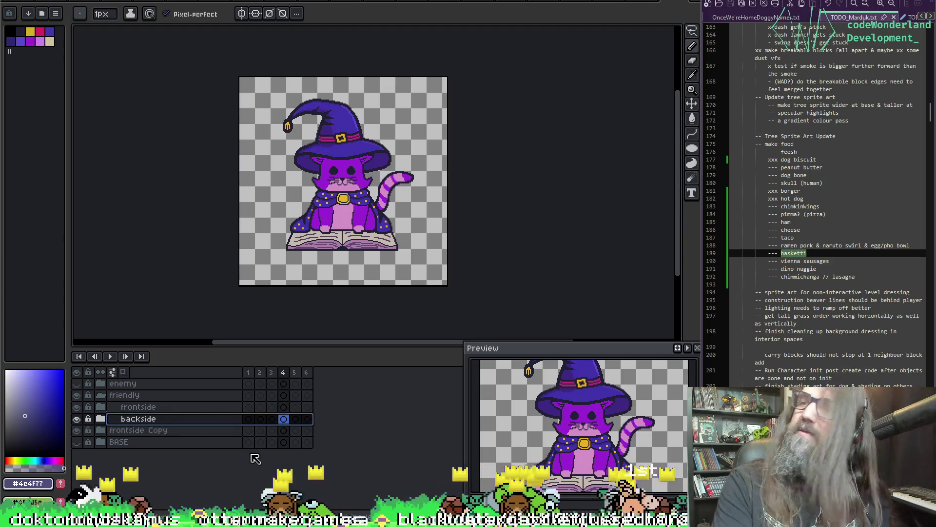
{"action": "left_click", "coordinate": [76, 406]}
{"action": "left_click", "coordinate": [100, 418]}
{"action": "mouse_move", "coordinate": [141, 430]}
{"action": "left_mouse_down"}
{"action": "mouse_move", "coordinate": [151, 414]}
{"action": "mouse_move", "coordinate": [168, 490]}
{"action": "left_mouse_up"}
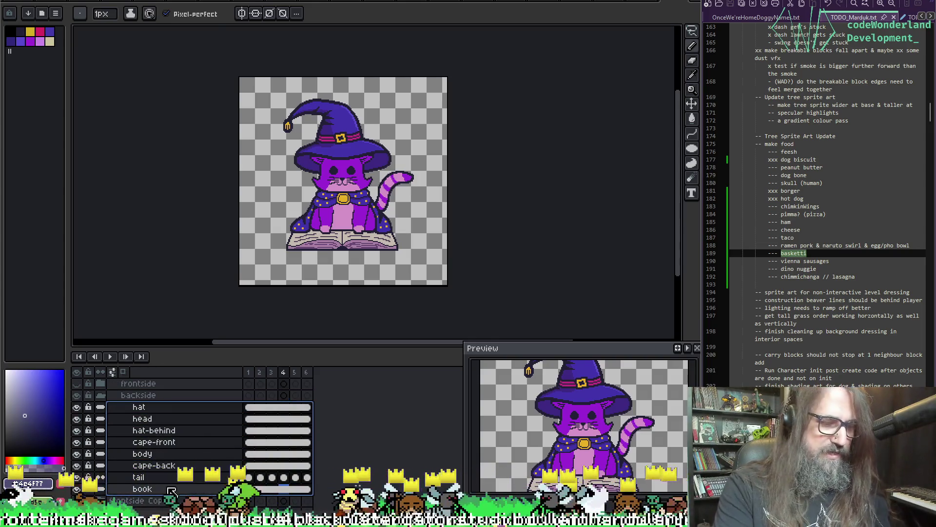
{"action": "key", "text": "shift+h"}
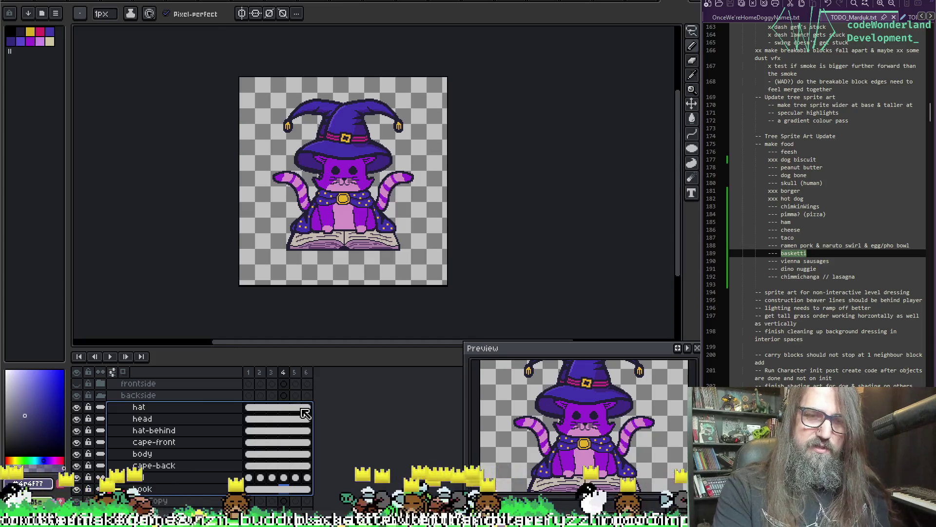
- Delete the frontside Copy group, keeping frontside hidden
{"action": "scroll", "coordinate": [102, 432], "scroll_direction": "up", "scroll_amount": 2}
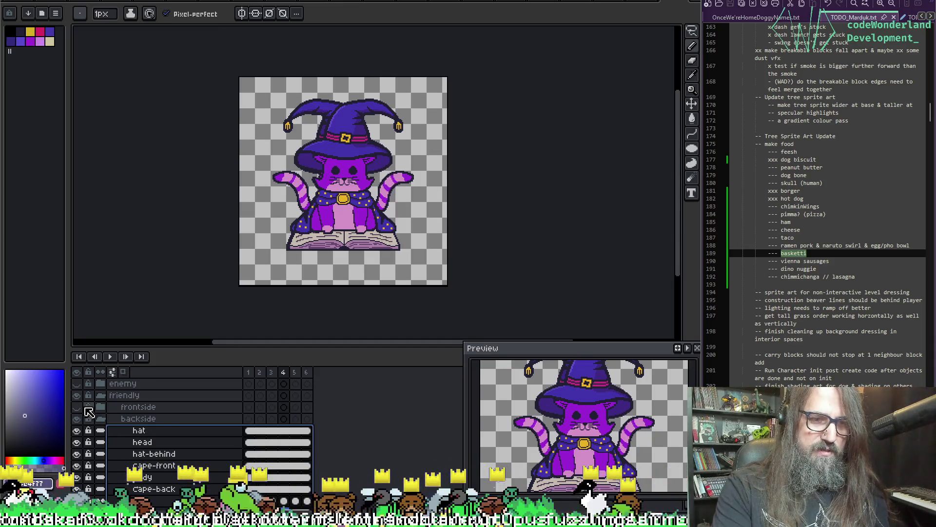
{"action": "scroll", "coordinate": [97, 434], "scroll_direction": "down", "scroll_amount": 4}
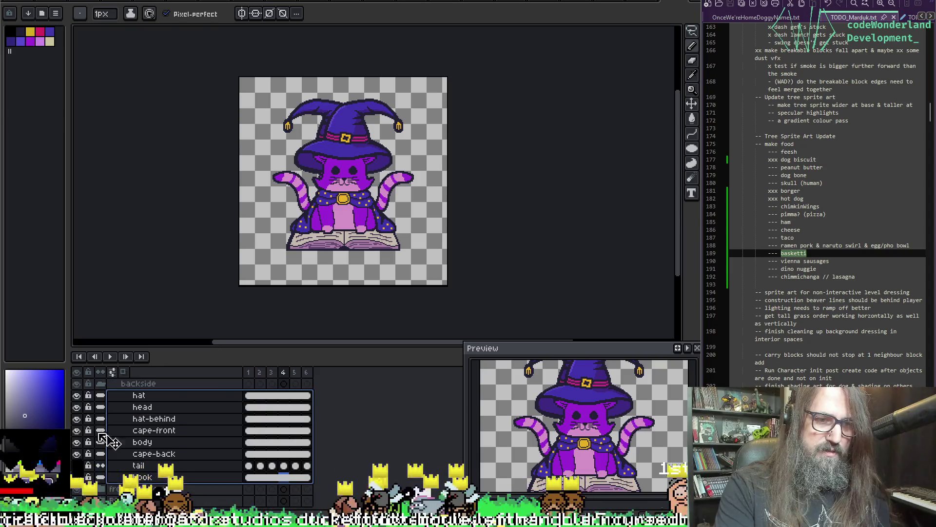
{"action": "scroll", "coordinate": [156, 419], "scroll_direction": "up", "scroll_amount": 4}
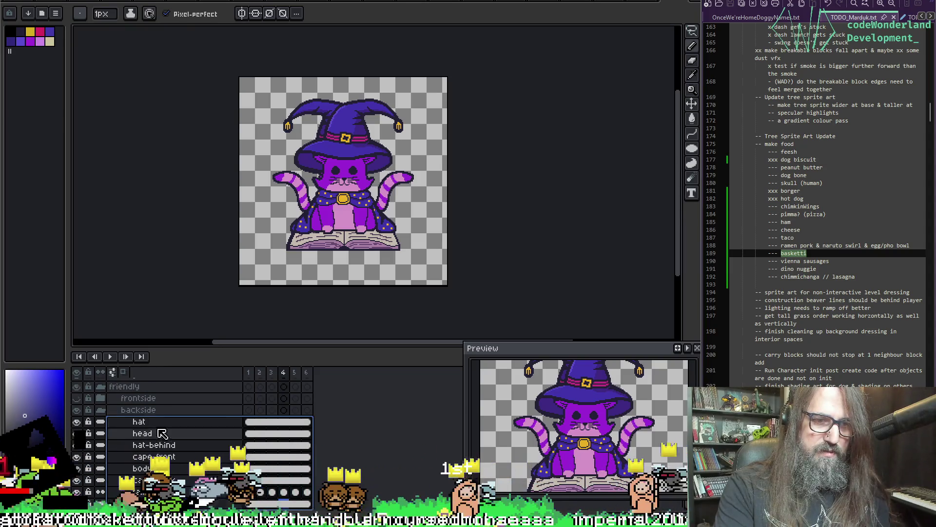
{"action": "scroll", "coordinate": [146, 463], "scroll_direction": "down", "scroll_amount": 4}
{"action": "scroll", "coordinate": [137, 439], "scroll_direction": "up", "scroll_amount": 4}
{"action": "left_click", "coordinate": [119, 420]}
{"action": "left_click", "coordinate": [100, 418]}
{"action": "left_click", "coordinate": [146, 431]}
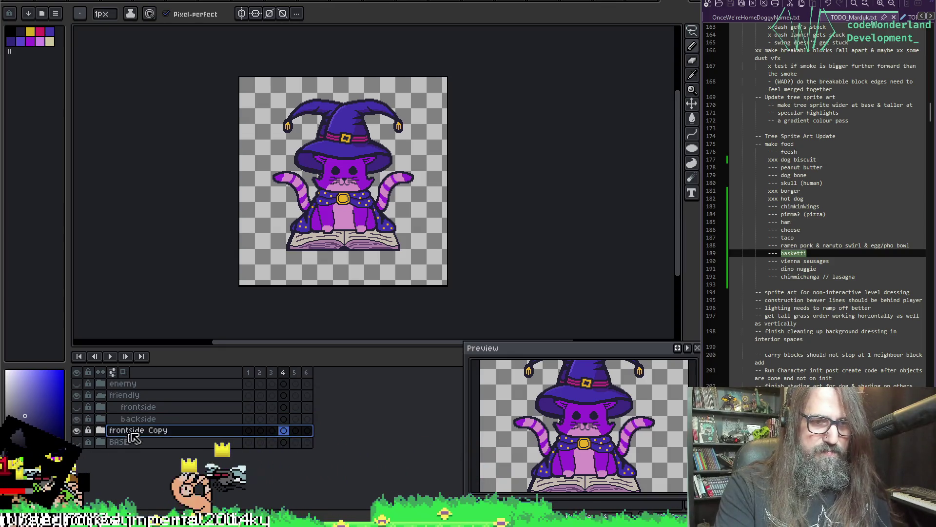
{"action": "key", "text": "Delete"}
{"action": "left_click", "coordinate": [77, 407]}
{"action": "left_click", "coordinate": [77, 407]}
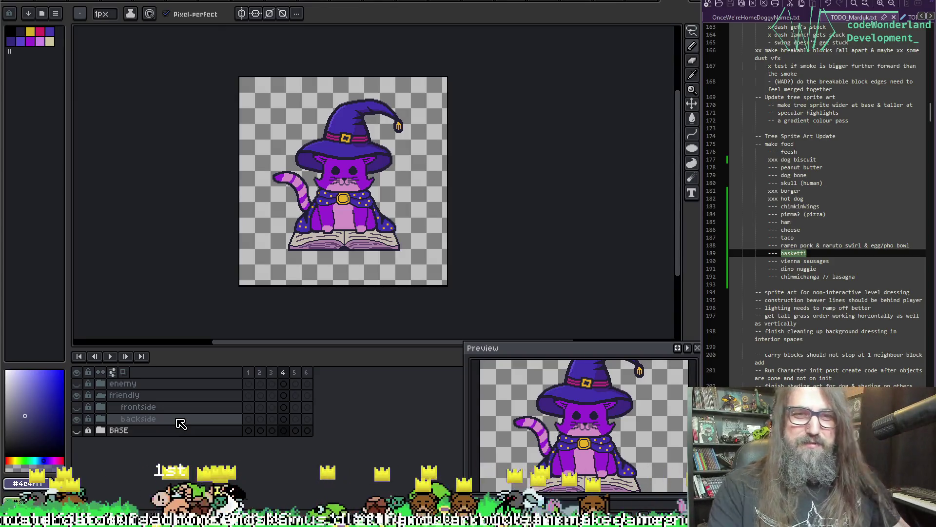
- On backside's hat layer, paint the brim lower over the ears in hat blue with an 8px brush
{"action": "scroll", "coordinate": [276, 264], "scroll_direction": "up", "scroll_amount": 4}
{"action": "scroll", "coordinate": [347, 234], "scroll_direction": "down", "scroll_amount": 2}
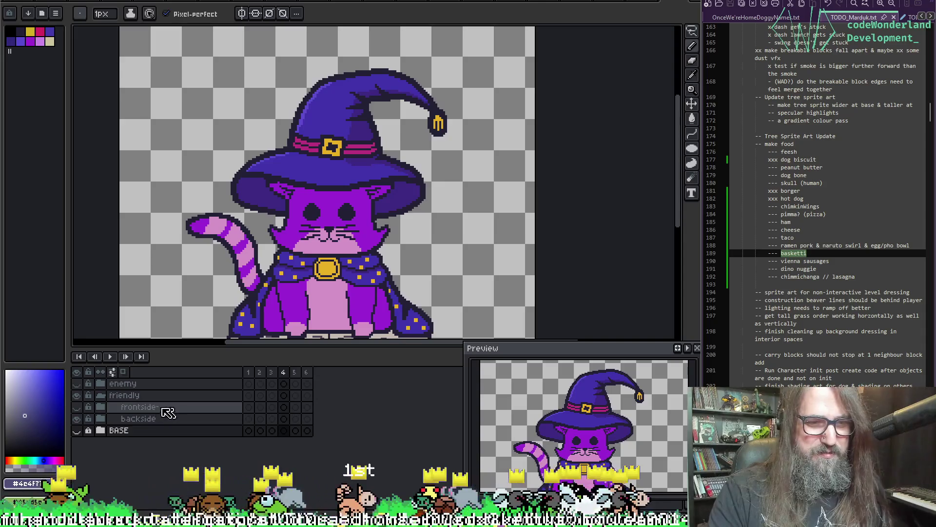
{"action": "left_click", "coordinate": [101, 419]}
{"action": "scroll", "coordinate": [153, 406], "scroll_direction": "down", "scroll_amount": 2}
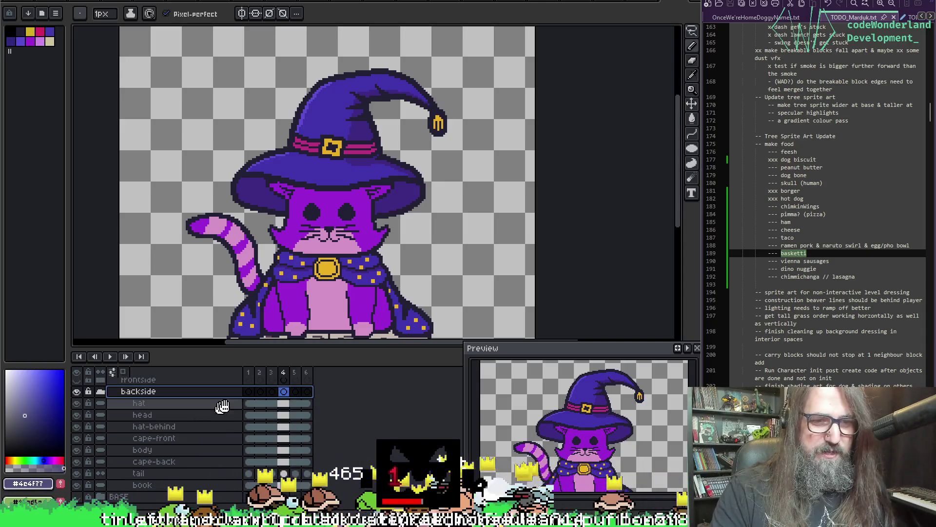
{"action": "left_click", "coordinate": [249, 403]}
{"action": "key", "text": "i"}
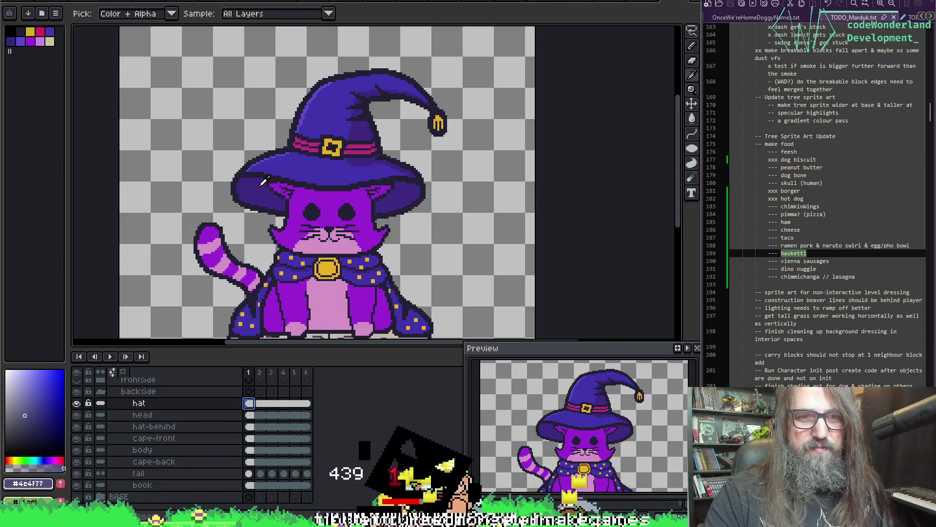
{"action": "left_click", "coordinate": [281, 183]}
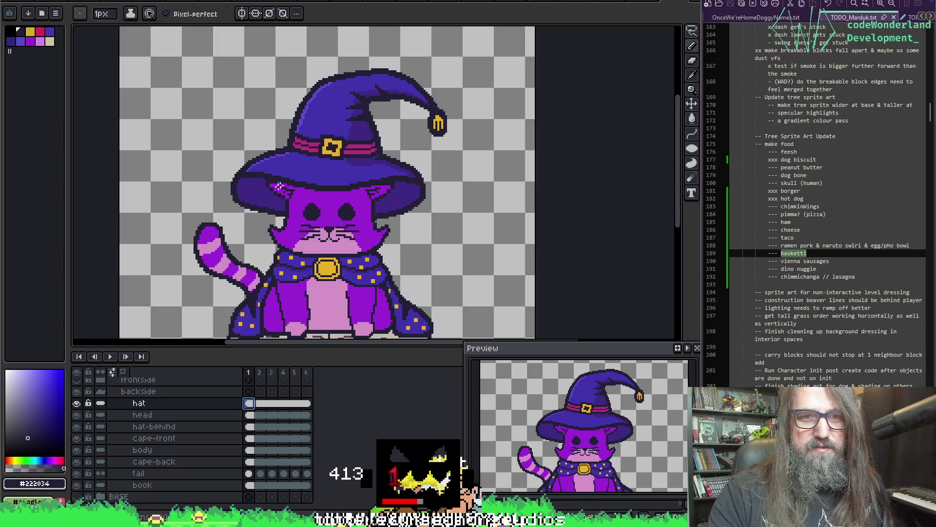
{"action": "key", "text": "alt"}
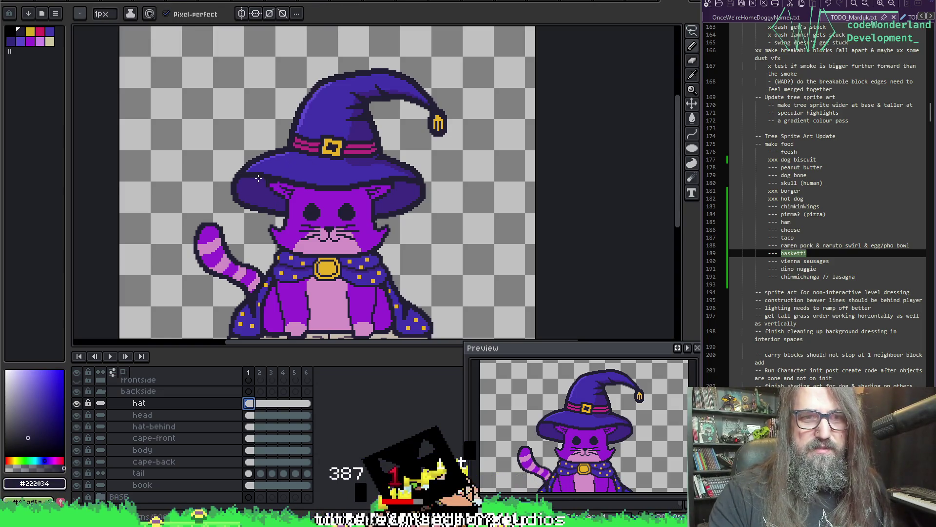
{"action": "key", "text": "alt"}
{"action": "key", "text": "alt"}
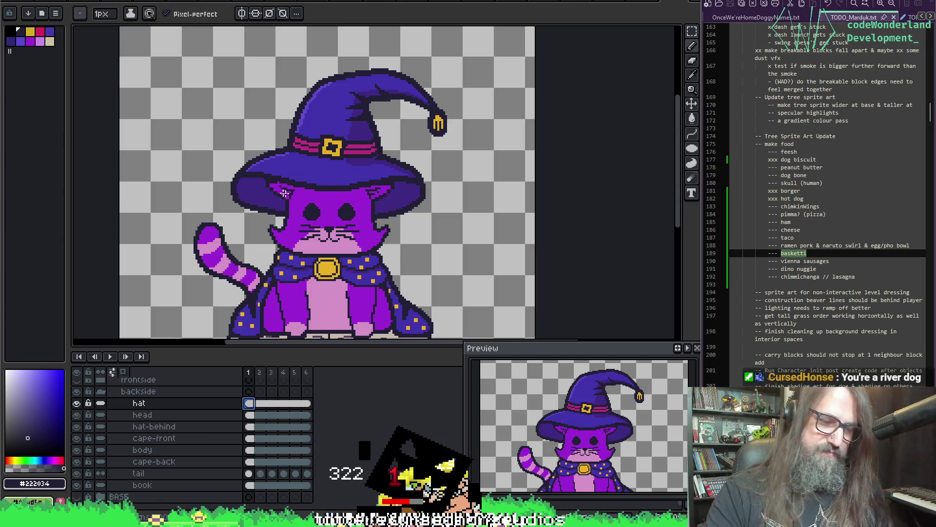
{"action": "key", "text": "plus"}
{"action": "key", "text": "plus"}
{"action": "key", "text": "plus"}
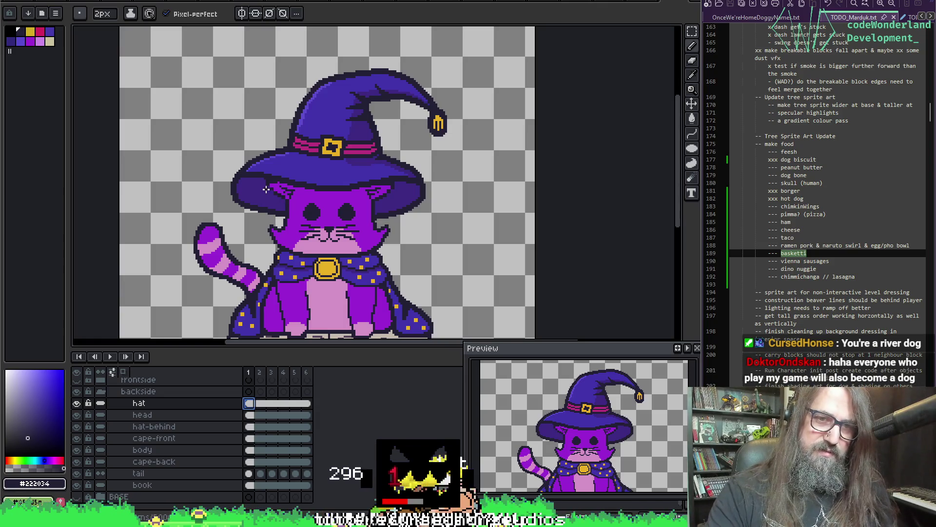
{"action": "left_click", "coordinate": [249, 181], "text": "alt"}
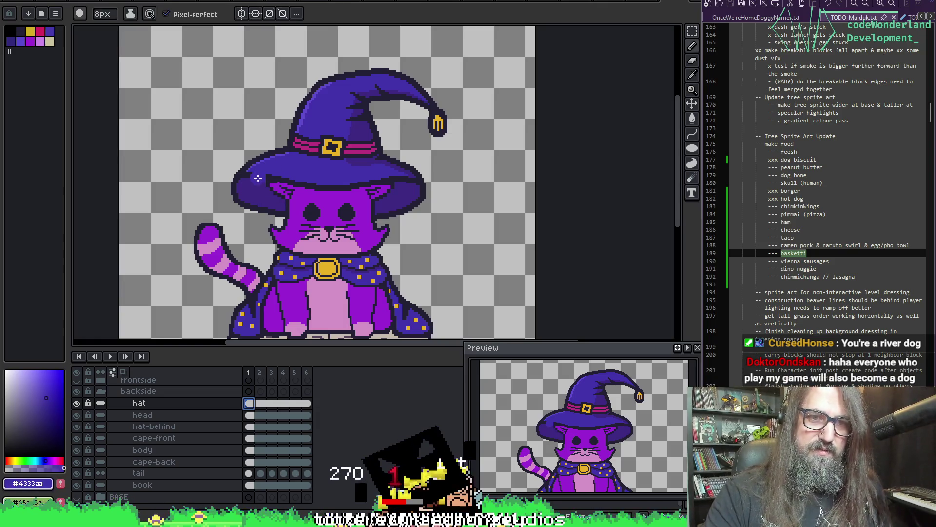
{"action": "mouse_move", "coordinate": [249, 181]}
{"action": "left_mouse_down"}
{"action": "mouse_move", "coordinate": [337, 205]}
{"action": "mouse_move", "coordinate": [388, 182]}
{"action": "left_mouse_up"}
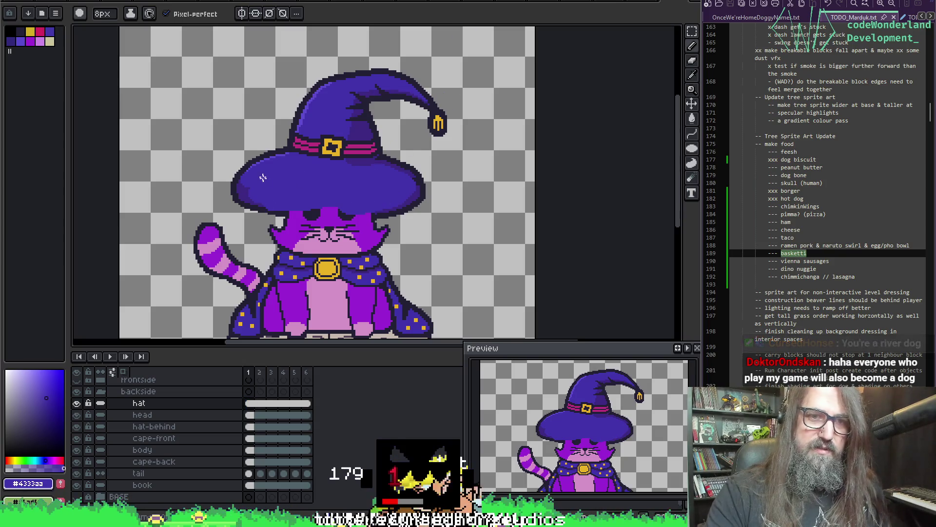
- Draw a dark edge along the brim's underside with a 7px brush
{"action": "left_click", "coordinate": [249, 184], "text": "alt"}
{"action": "left_click", "coordinate": [243, 195], "text": "alt"}
{"action": "mouse_move", "coordinate": [237, 195]}
{"action": "left_mouse_down"}
{"action": "mouse_move", "coordinate": [352, 207]}
{"action": "mouse_move", "coordinate": [386, 201]}
{"action": "left_mouse_up"}
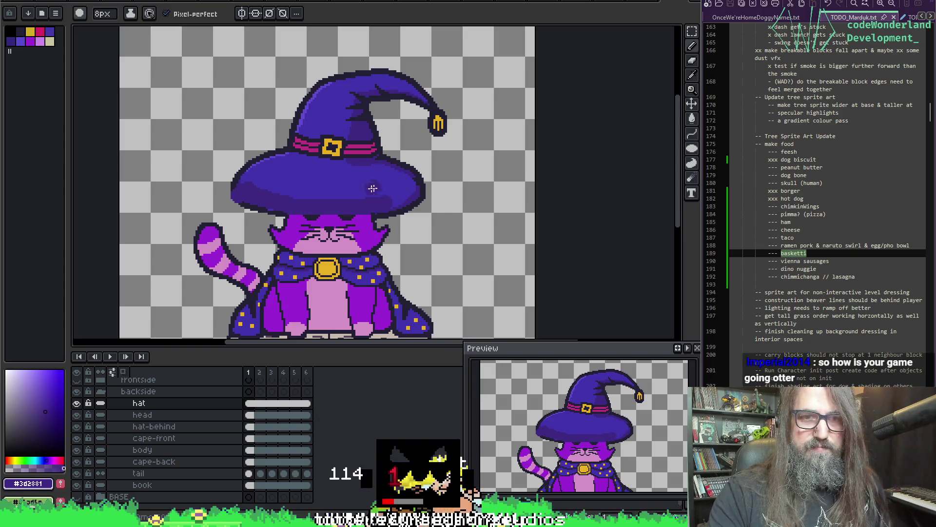
{"action": "key", "text": "ctrl+z"}
{"action": "key", "text": "minus"}
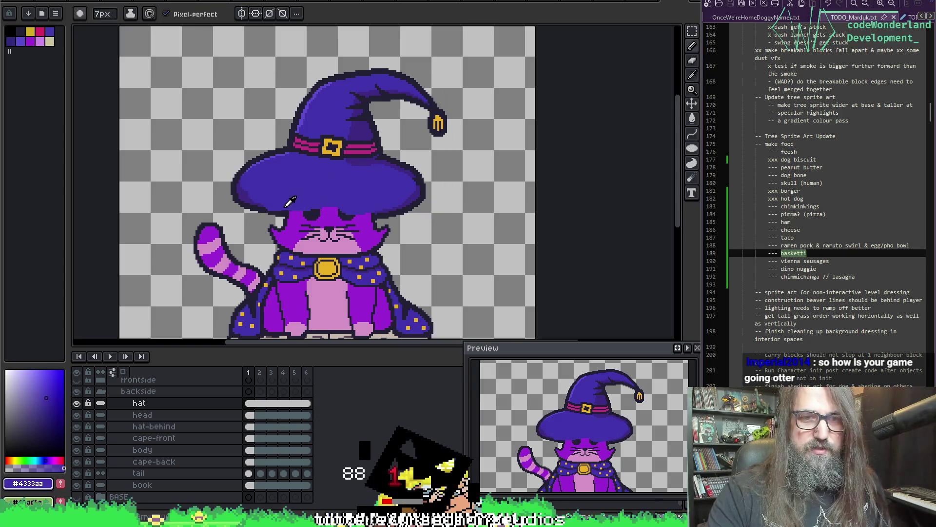
{"action": "left_click", "coordinate": [267, 207], "text": "alt"}
{"action": "key", "text": "space"}
{"action": "mouse_move", "coordinate": [254, 202]}
{"action": "left_mouse_down"}
{"action": "mouse_move", "coordinate": [349, 217]}
{"action": "mouse_move", "coordinate": [413, 201]}
{"action": "left_mouse_up"}
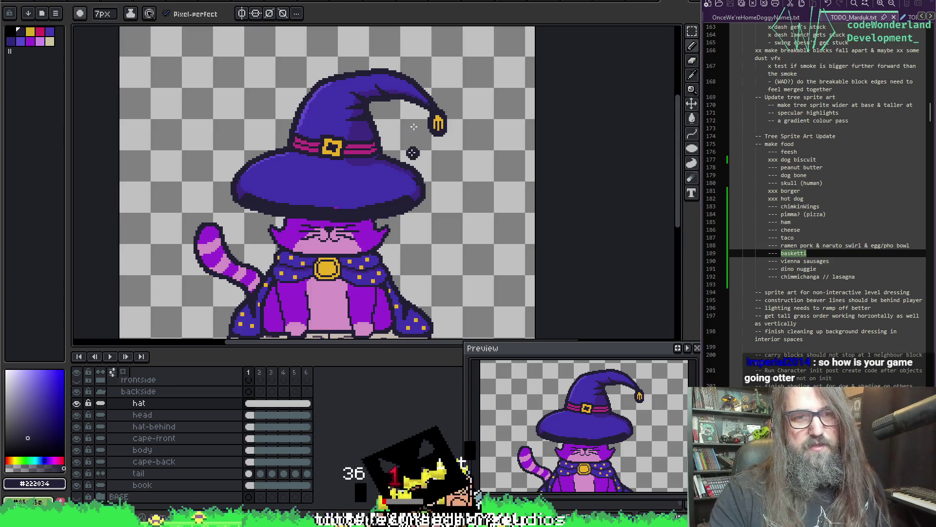
{"action": "left_click", "coordinate": [245, 189], "text": "alt"}
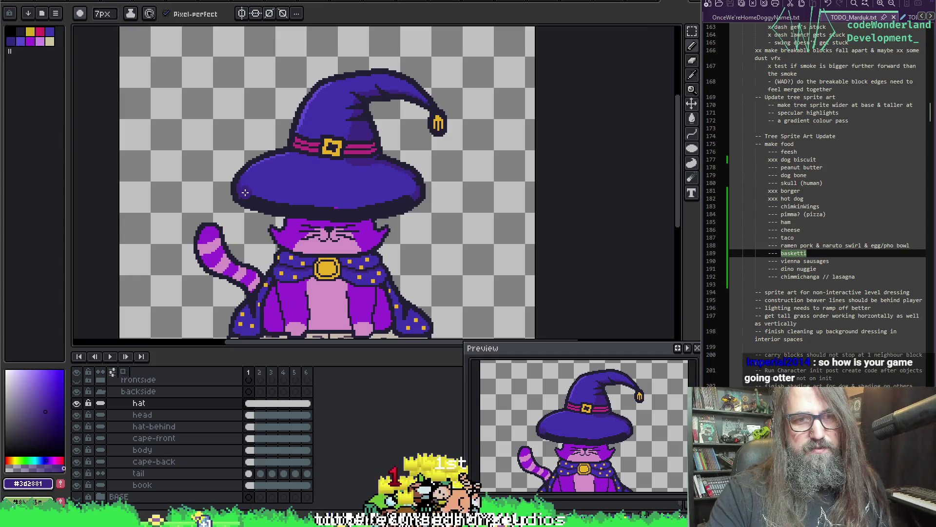
{"action": "left_click_drag", "start_coordinate": [262, 203], "coordinate": [306, 217]}
{"action": "key", "text": "ctrl+z"}
{"action": "left_click_drag", "start_coordinate": [239, 191], "coordinate": [292, 211]}
{"action": "key", "text": "ctrl+z"}
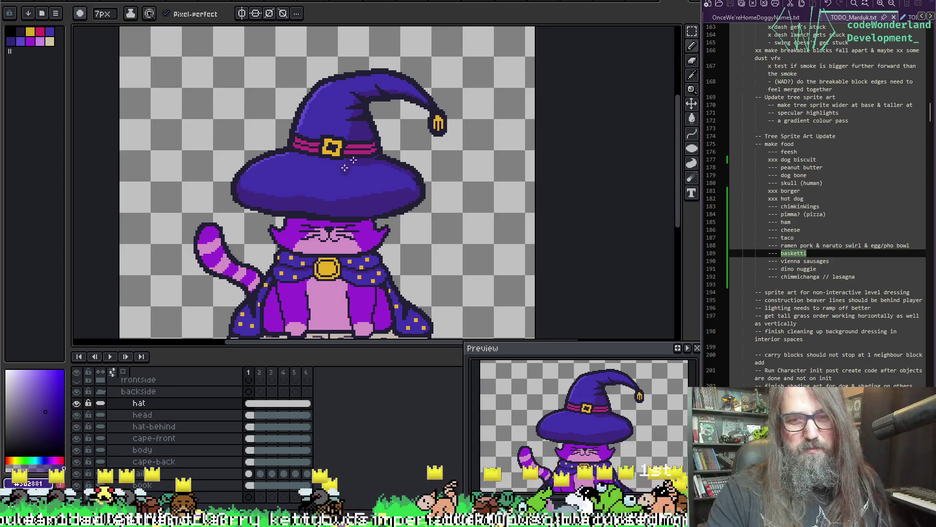
- Repaint the top of the hat brim in blue
{"action": "left_click", "coordinate": [293, 168], "text": "alt"}
{"action": "left_click_drag", "start_coordinate": [261, 191], "coordinate": [405, 188]}
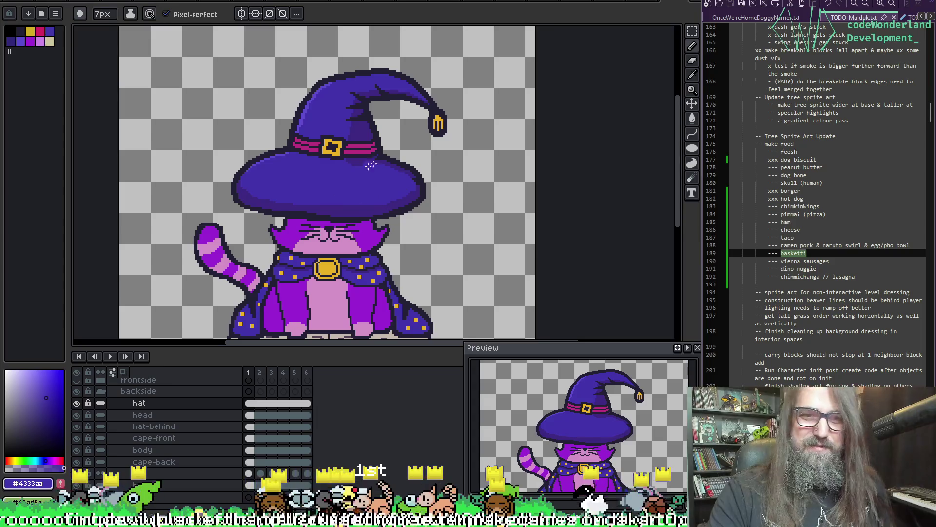
{"action": "scroll", "coordinate": [312, 211], "scroll_direction": "down", "scroll_amount": 2}
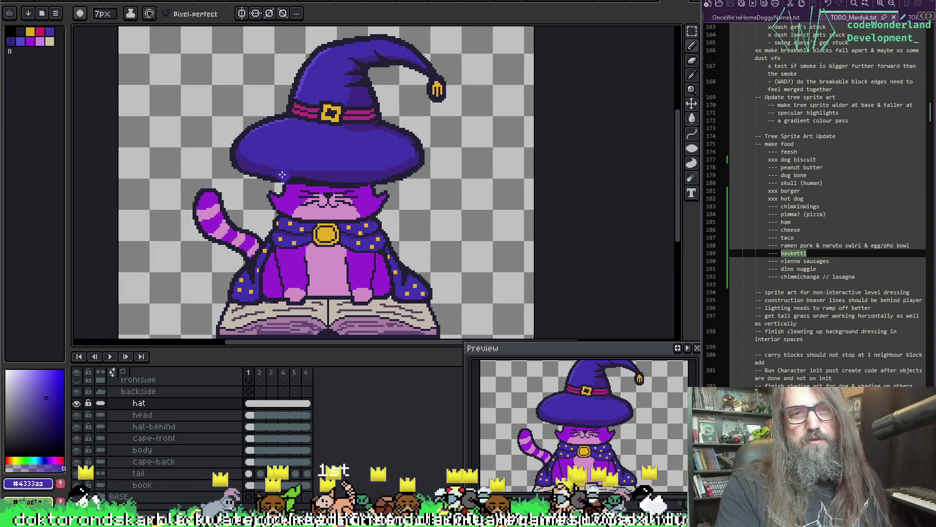
{"action": "scroll", "coordinate": [341, 108], "scroll_direction": "up", "scroll_amount": 3}
{"action": "mouse_move", "coordinate": [347, 108]}
{"action": "left_mouse_down"}
{"action": "mouse_move", "coordinate": [322, 264]}
{"action": "mouse_move", "coordinate": [339, 247]}
{"action": "mouse_move", "coordinate": [293, 240]}
{"action": "mouse_move", "coordinate": [312, 221]}
{"action": "mouse_move", "coordinate": [287, 233]}
{"action": "mouse_move", "coordinate": [301, 208]}
{"action": "left_mouse_up"}
- Paint over the yellow buckle with the band's magenta using a 2px brush
{"action": "left_click", "coordinate": [239, 181], "text": "alt"}
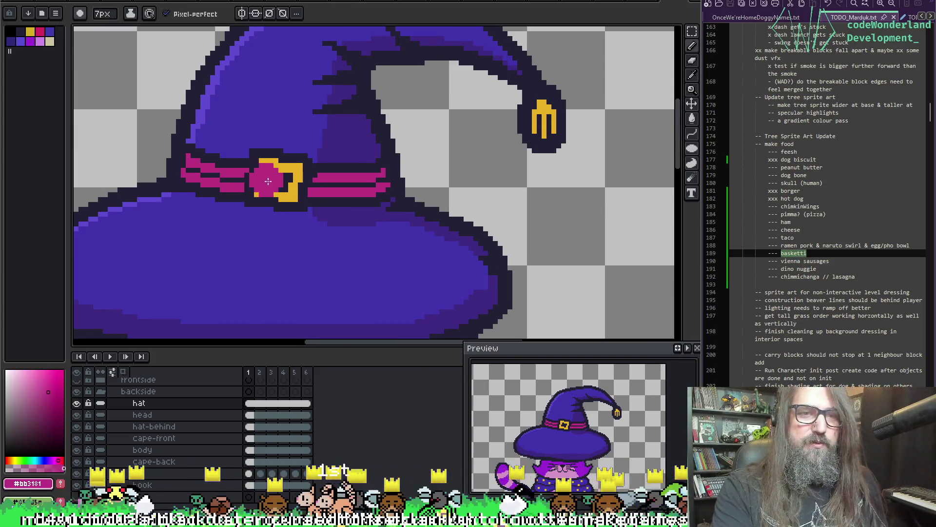
{"action": "left_click", "coordinate": [344, 156]}
{"action": "key", "text": "minus"}
{"action": "key", "text": "minus"}
{"action": "key", "text": "minus"}
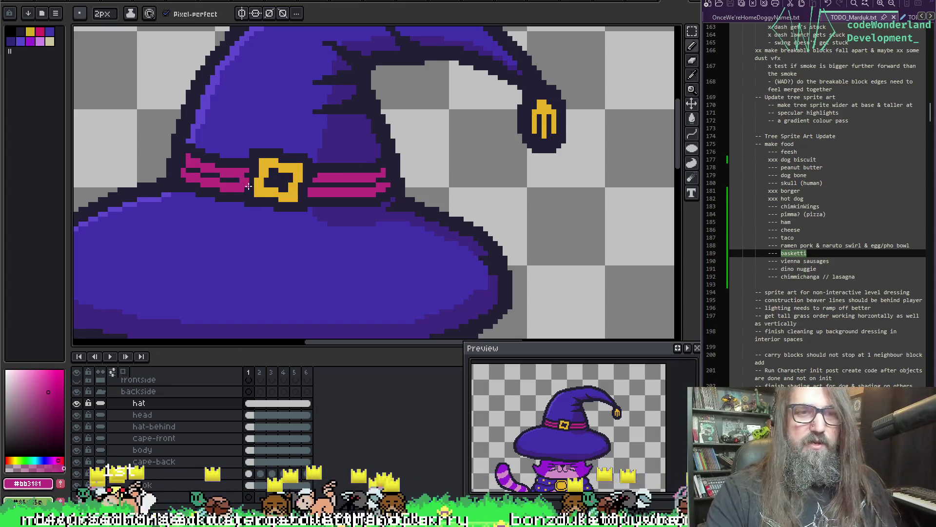
{"action": "left_click_drag", "start_coordinate": [260, 190], "coordinate": [317, 192]}
{"action": "left_click", "coordinate": [292, 199]}
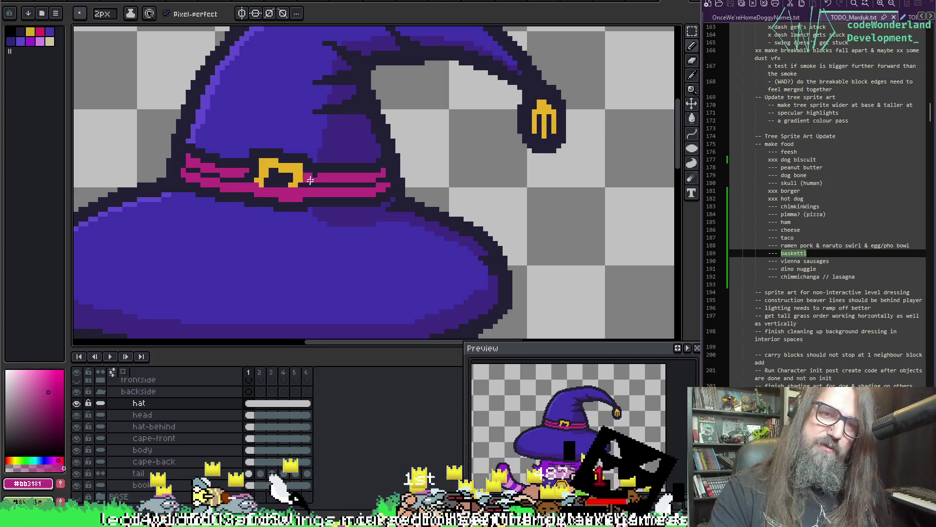
{"action": "key", "text": "alt"}
{"action": "left_click_drag", "start_coordinate": [246, 171], "coordinate": [313, 174]}
{"action": "key", "text": "alt"}
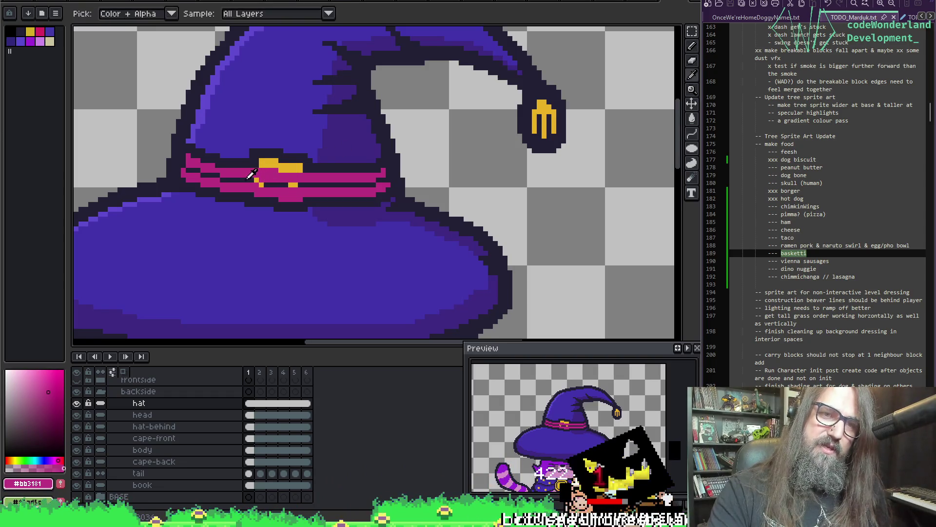
{"action": "left_click", "coordinate": [251, 176]}
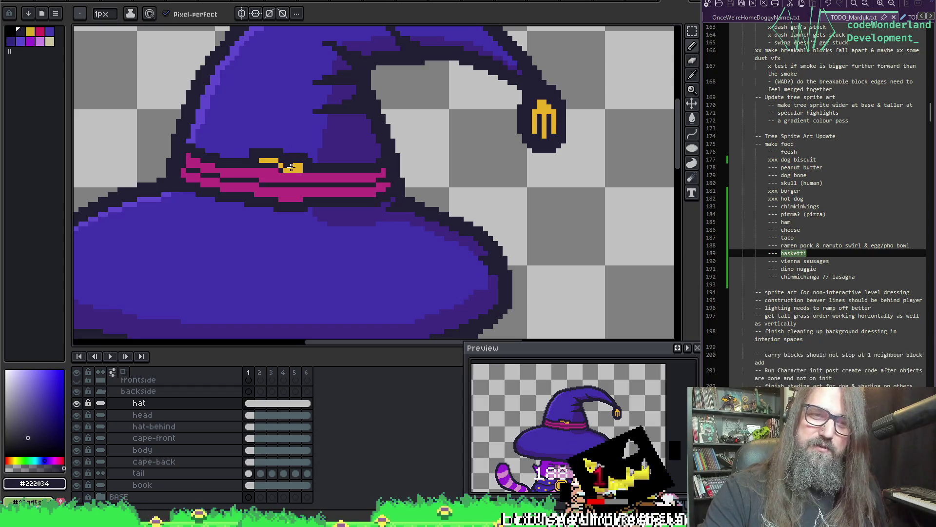
- Touch up the outline above the band with the hat purple
{"action": "left_click", "coordinate": [251, 146], "text": "alt"}
{"action": "left_click_drag", "start_coordinate": [248, 154], "coordinate": [268, 154]}
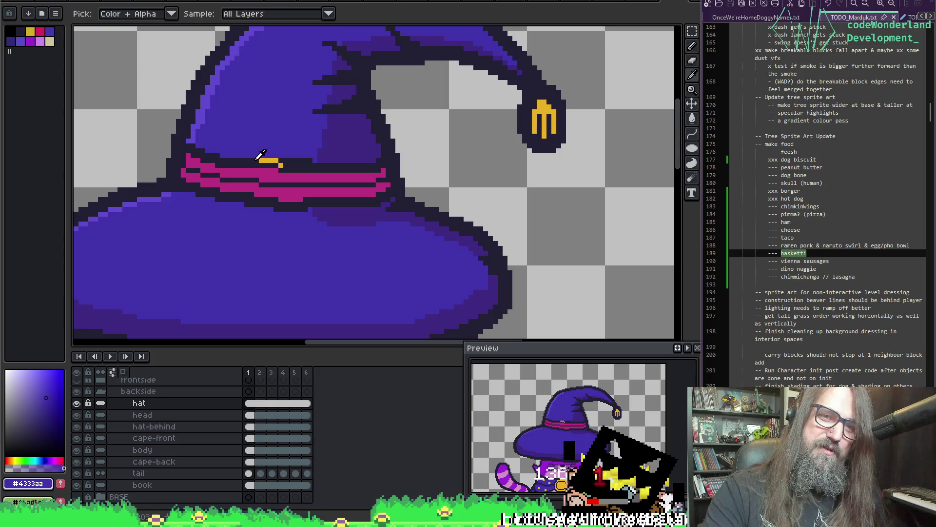
{"action": "left_click", "coordinate": [255, 161], "text": "alt"}
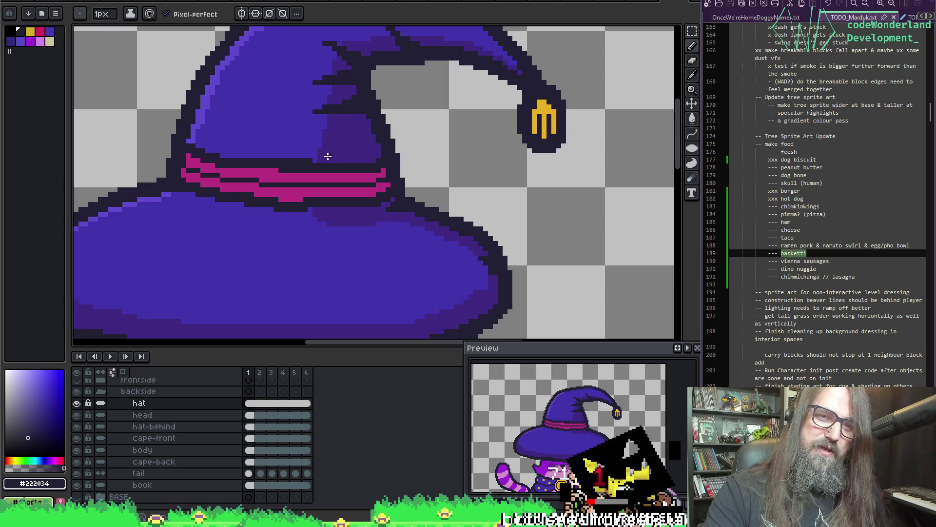
{"action": "left_click", "coordinate": [289, 151], "text": "alt"}
{"action": "left_click_drag", "start_coordinate": [289, 164], "coordinate": [300, 163]}
{"action": "key", "text": "ctrl+z"}
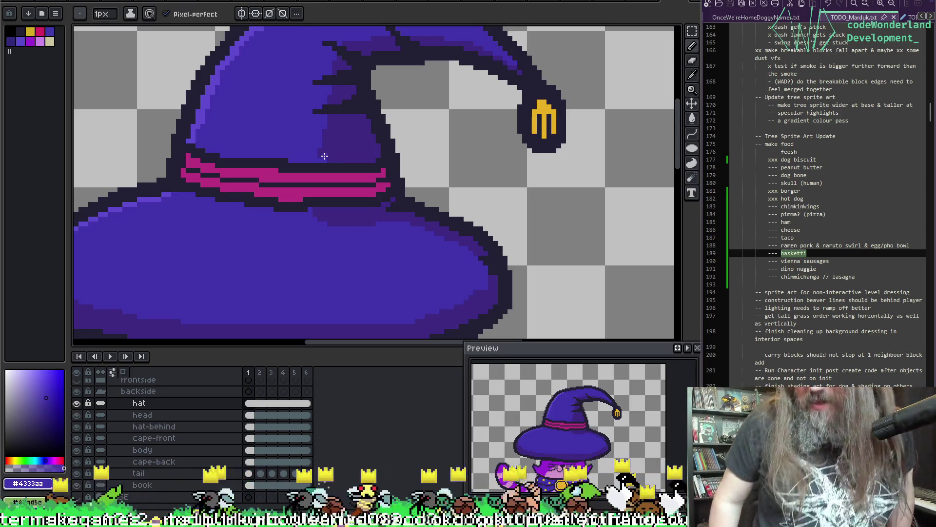
{"action": "scroll", "coordinate": [302, 167], "scroll_direction": "down", "scroll_amount": 4}
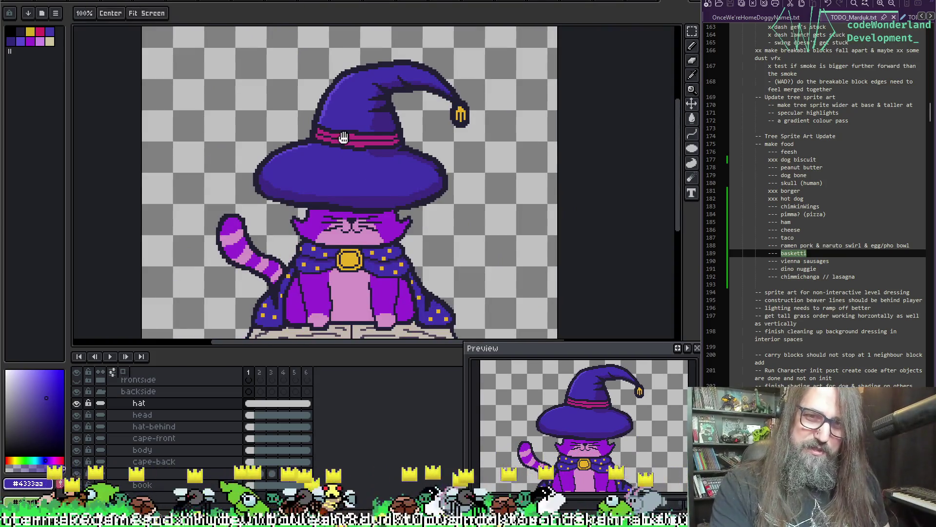
- Zoom out on the cat's face and cape, then toggle the head layer hidden and visible
{"action": "scroll", "coordinate": [293, 173], "scroll_direction": "up", "scroll_amount": 4}
{"action": "scroll", "coordinate": [317, 182], "scroll_direction": "up", "scroll_amount": 2}
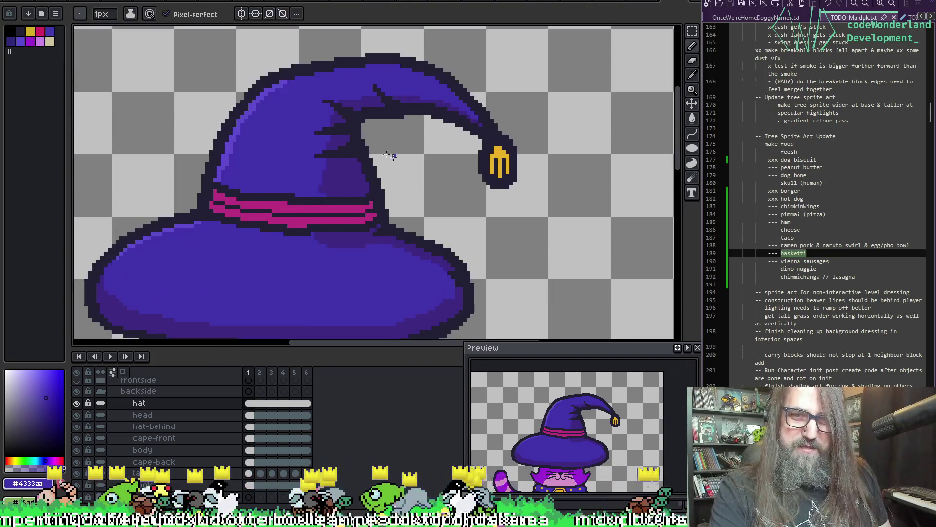
{"action": "scroll", "coordinate": [444, 224], "scroll_direction": "down", "scroll_amount": 2}
{"action": "scroll", "coordinate": [384, 166], "scroll_direction": "down", "scroll_amount": 2}
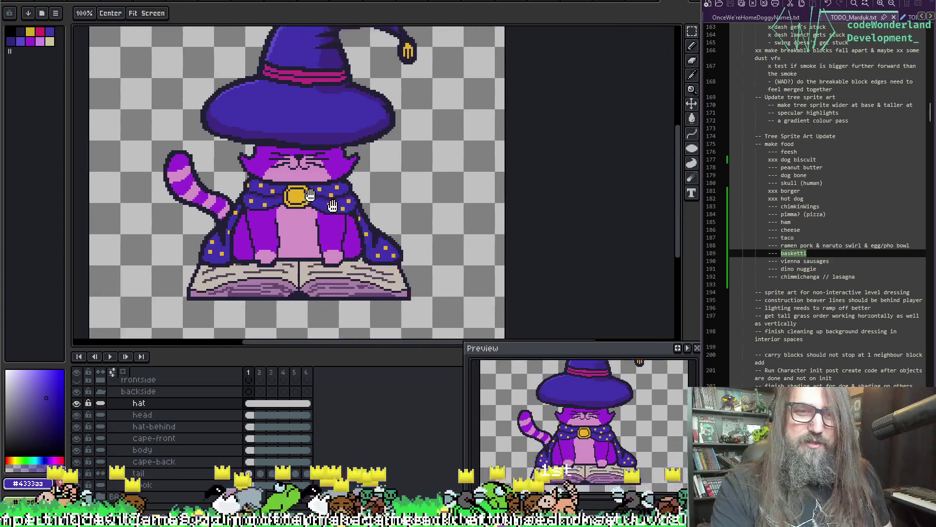
{"action": "scroll", "coordinate": [357, 215], "scroll_direction": "up", "scroll_amount": 1}
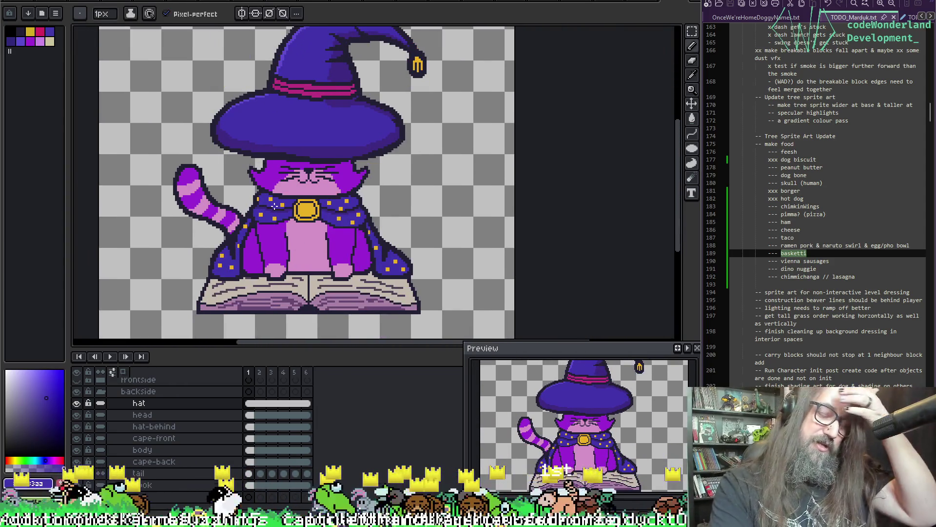
{"action": "scroll", "coordinate": [296, 161], "scroll_direction": "up", "scroll_amount": 1}
{"action": "left_click_drag", "start_coordinate": [296, 161], "coordinate": [309, 161]}
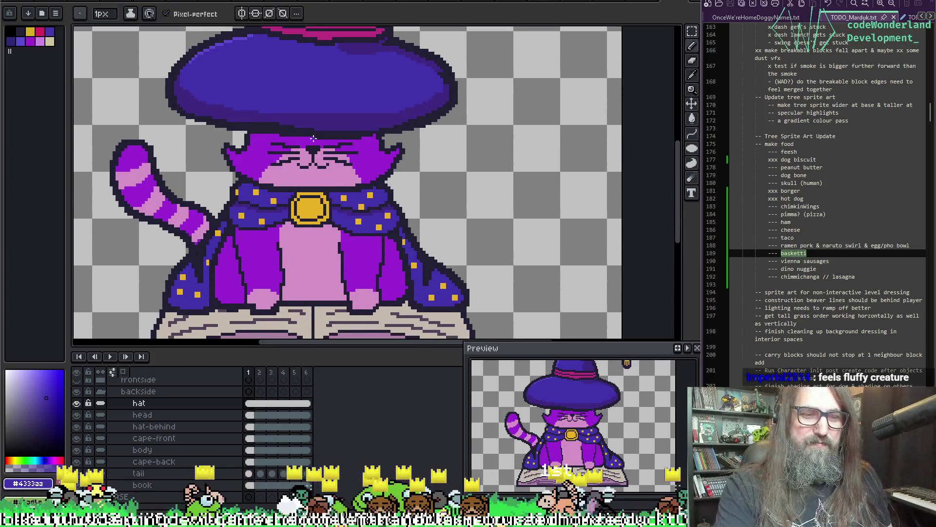
{"action": "left_click", "coordinate": [77, 414]}
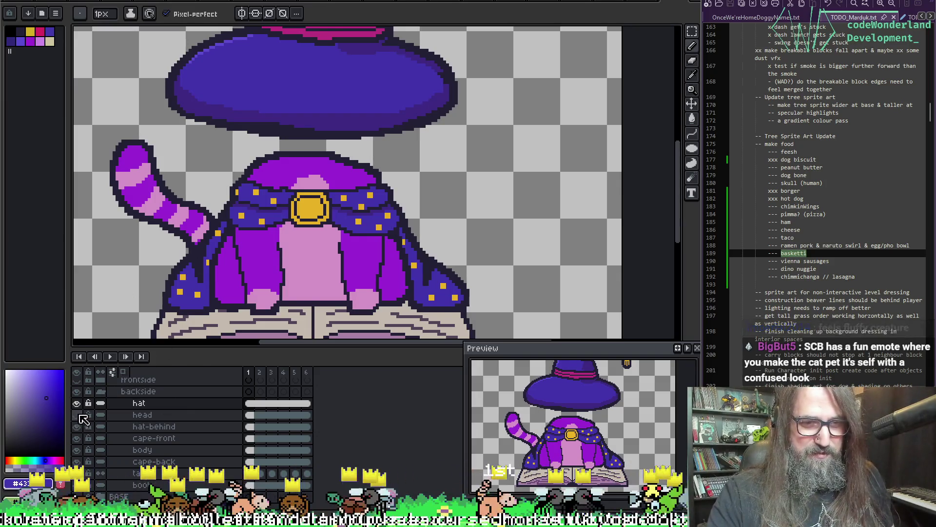
{"action": "left_click", "coordinate": [77, 414]}
- On the head layer, paint over the eyes, brows and pink cheeks in face purple
{"action": "left_click", "coordinate": [252, 416]}
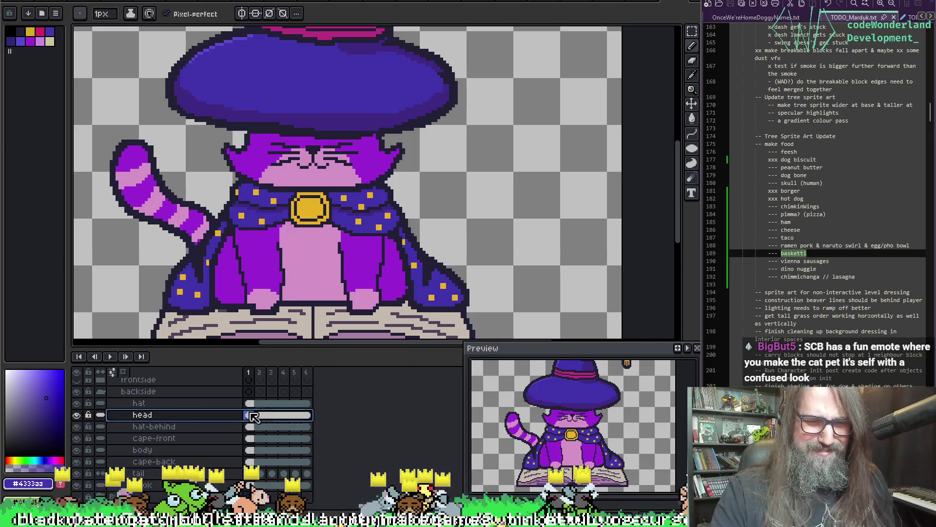
{"action": "left_click", "coordinate": [279, 150], "text": "alt"}
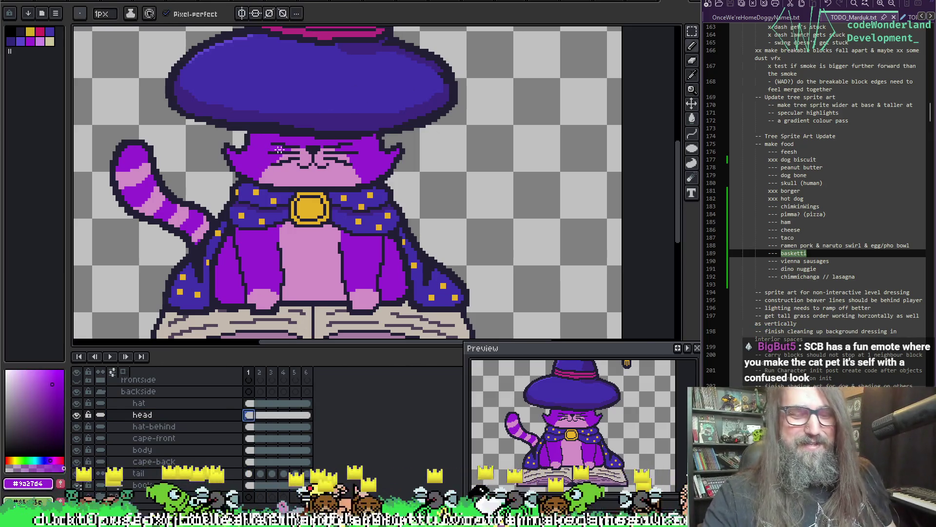
{"action": "key", "text": "plus"}
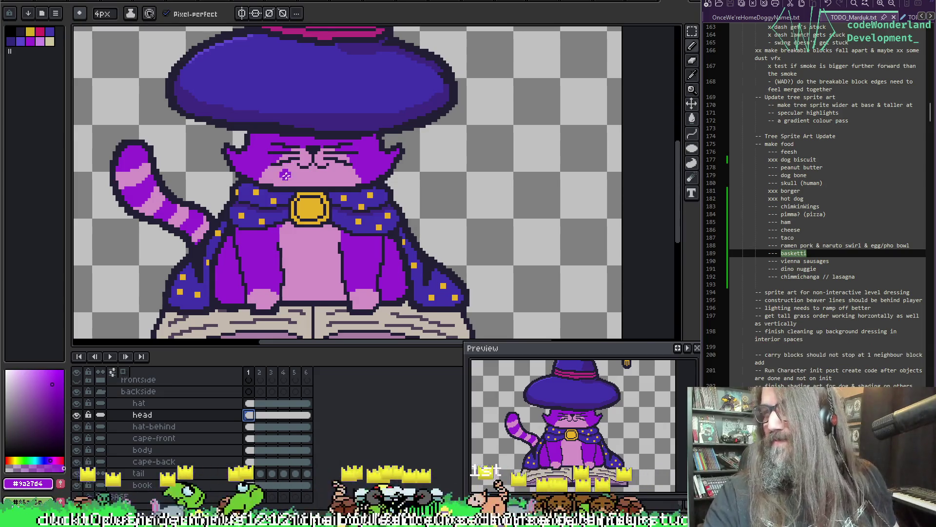
{"action": "mouse_move", "coordinate": [291, 172]}
{"action": "left_mouse_down"}
{"action": "mouse_move", "coordinate": [293, 153]}
{"action": "mouse_move", "coordinate": [280, 155]}
{"action": "mouse_move", "coordinate": [322, 164]}
{"action": "left_mouse_up"}
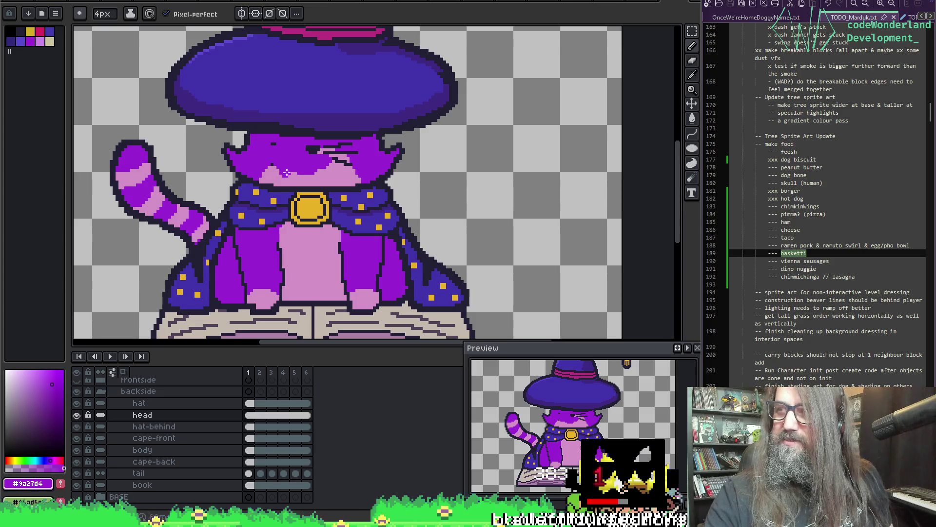
{"action": "mouse_move", "coordinate": [308, 155]}
{"action": "left_mouse_down"}
{"action": "mouse_move", "coordinate": [361, 163]}
{"action": "mouse_move", "coordinate": [264, 181]}
{"action": "left_mouse_up"}
{"action": "key", "text": "ctrl+z"}
{"action": "key", "text": "ctrl+z"}
{"action": "key", "text": "ctrl+z"}
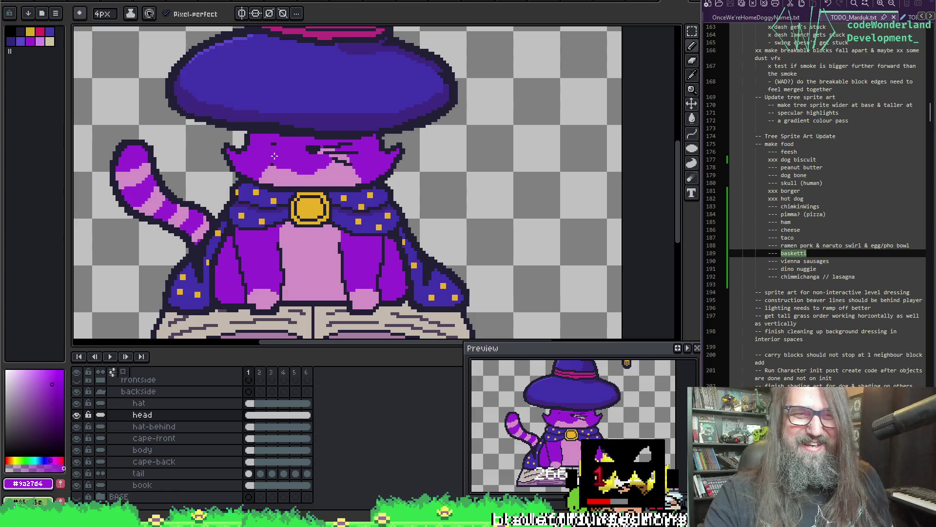
{"action": "left_click_drag", "start_coordinate": [309, 155], "coordinate": [363, 154]}
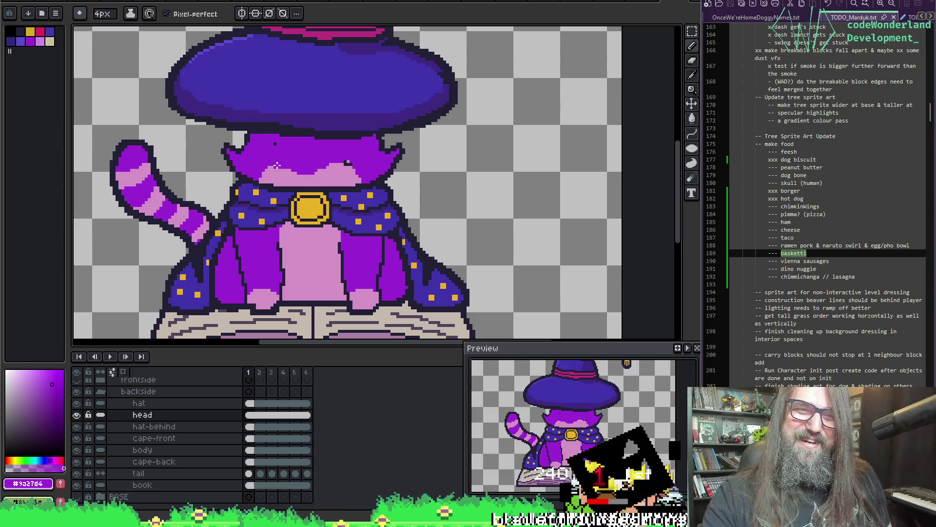
{"action": "left_click_drag", "start_coordinate": [277, 166], "coordinate": [270, 163]}
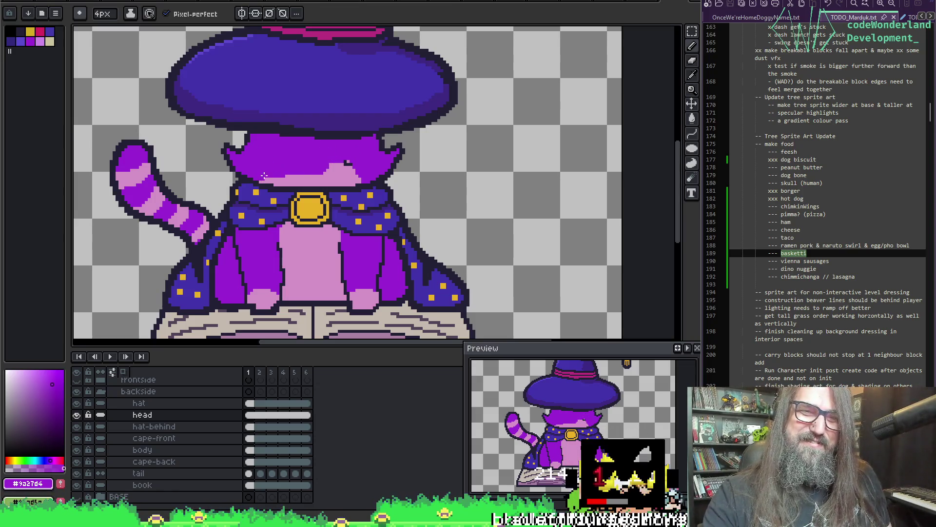
{"action": "left_click_drag", "start_coordinate": [276, 181], "coordinate": [341, 166]}
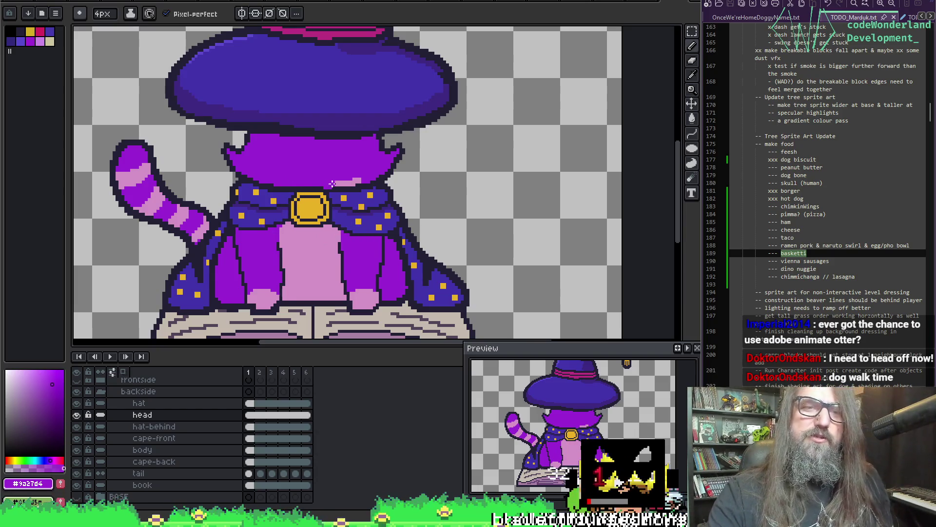
- Repaint the head's bottom edge dark purple and sample a darker cape colour
{"action": "left_click_drag", "start_coordinate": [347, 179], "coordinate": [302, 181]}
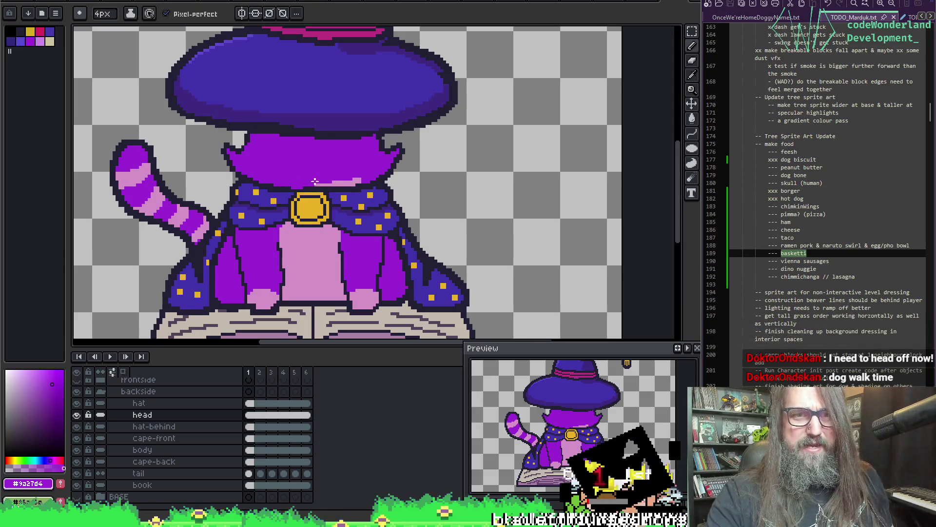
{"action": "mouse_move", "coordinate": [296, 180]}
{"action": "left_mouse_down"}
{"action": "mouse_move", "coordinate": [365, 180]}
{"action": "mouse_move", "coordinate": [341, 181]}
{"action": "mouse_move", "coordinate": [354, 180]}
{"action": "left_mouse_up"}
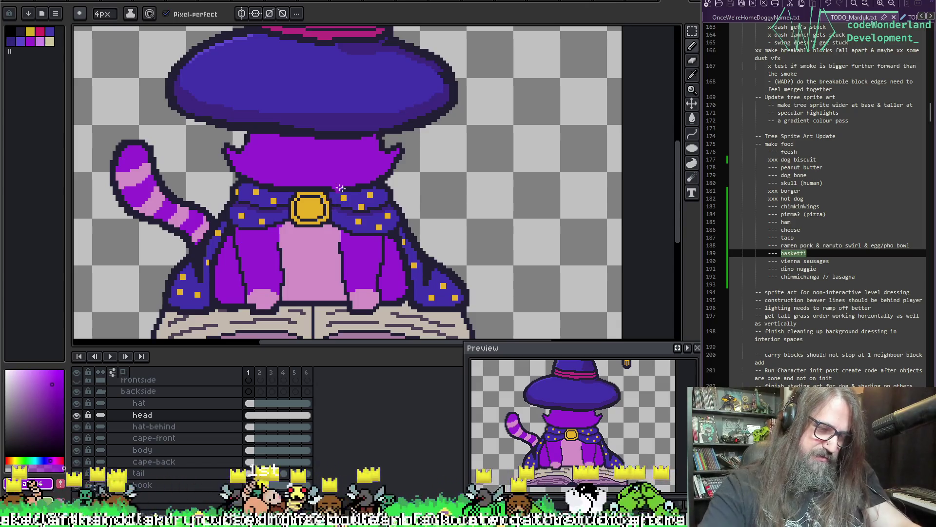
{"action": "key", "text": "i"}
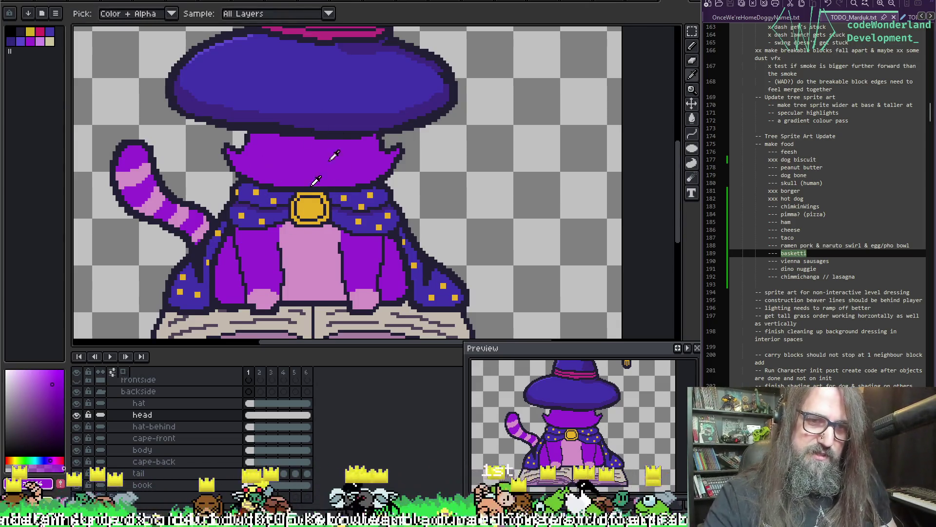
{"action": "left_click", "coordinate": [211, 265]}
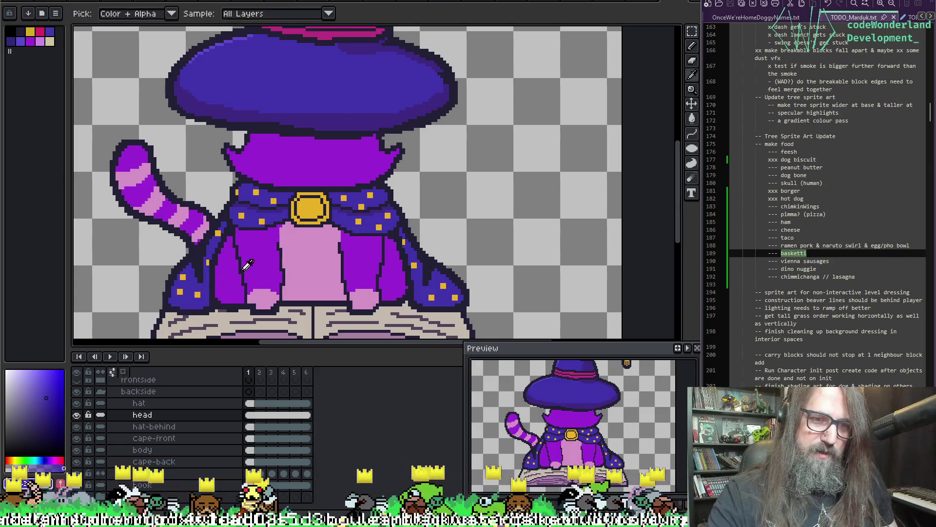
{"action": "key", "text": "b"}
{"action": "left_click_drag", "start_coordinate": [297, 268], "coordinate": [317, 206]}
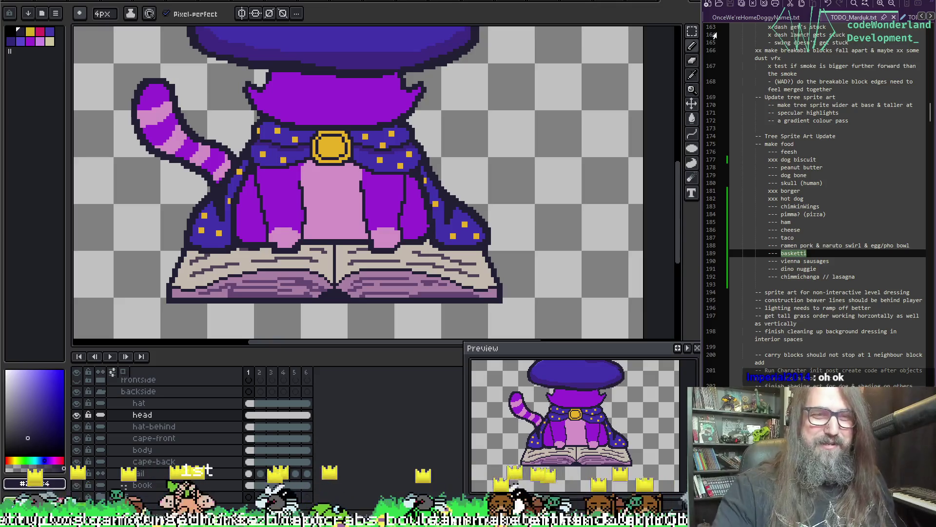
- Paint a dark blue #4333aa hem along the cape's bottom edge above the book
{"action": "key", "text": "alt"}
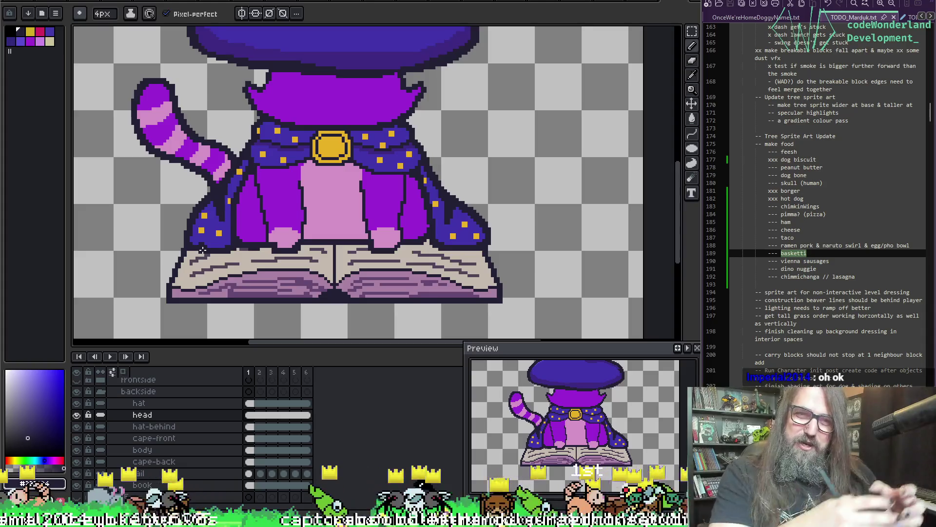
{"action": "key", "text": "alt"}
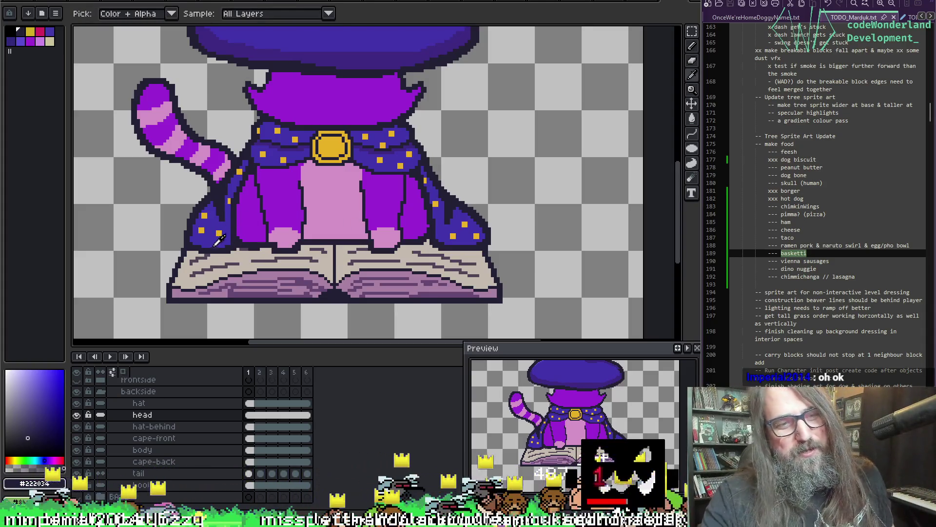
{"action": "mouse_move", "coordinate": [200, 246]}
{"action": "left_mouse_down"}
{"action": "mouse_move", "coordinate": [359, 257]}
{"action": "mouse_move", "coordinate": [463, 244]}
{"action": "mouse_move", "coordinate": [487, 231]}
{"action": "left_mouse_up"}
{"action": "key", "text": "alt"}
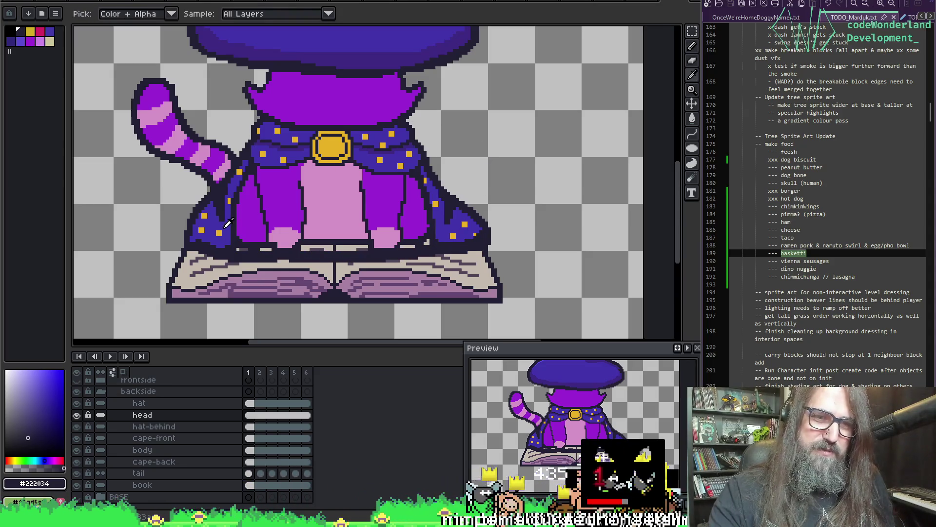
{"action": "left_click", "coordinate": [225, 226]}
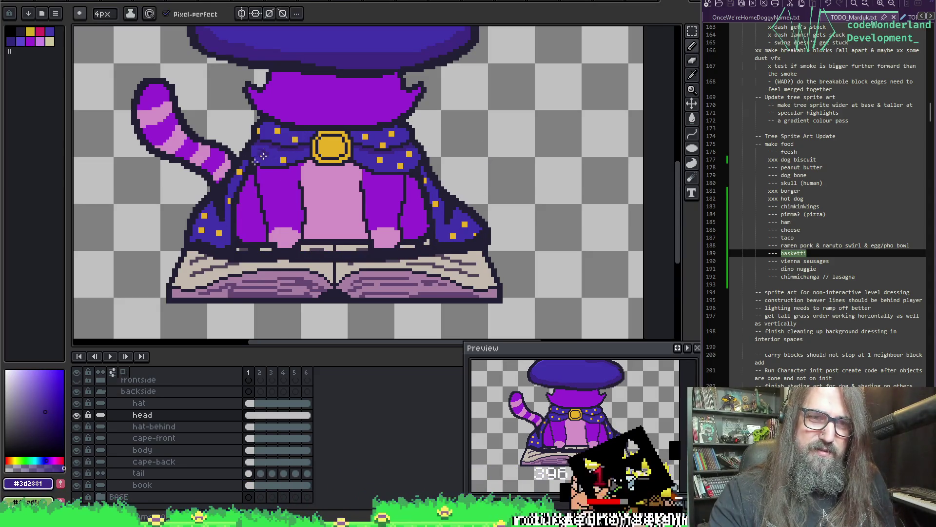
{"action": "mouse_move", "coordinate": [223, 245]}
{"action": "left_mouse_down"}
{"action": "mouse_move", "coordinate": [390, 246]}
{"action": "mouse_move", "coordinate": [453, 237]}
{"action": "left_mouse_up"}
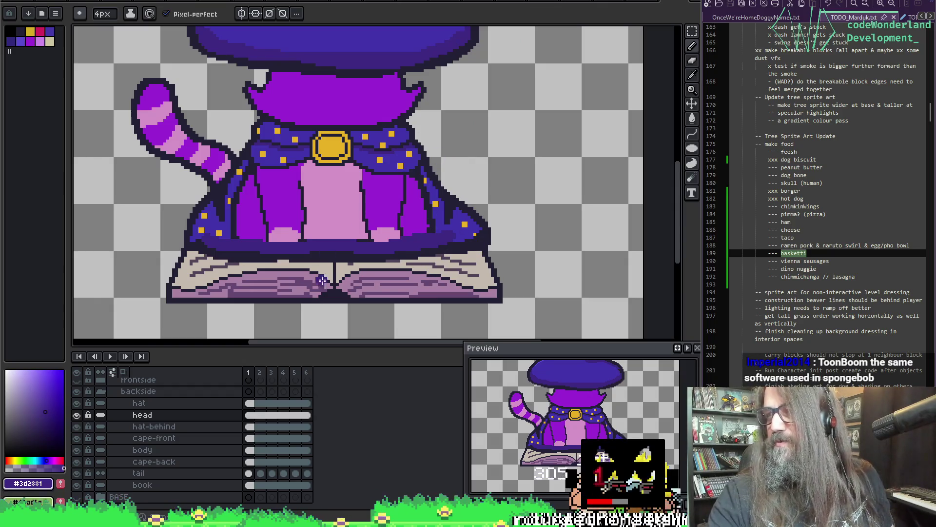
{"action": "key", "text": "alt"}
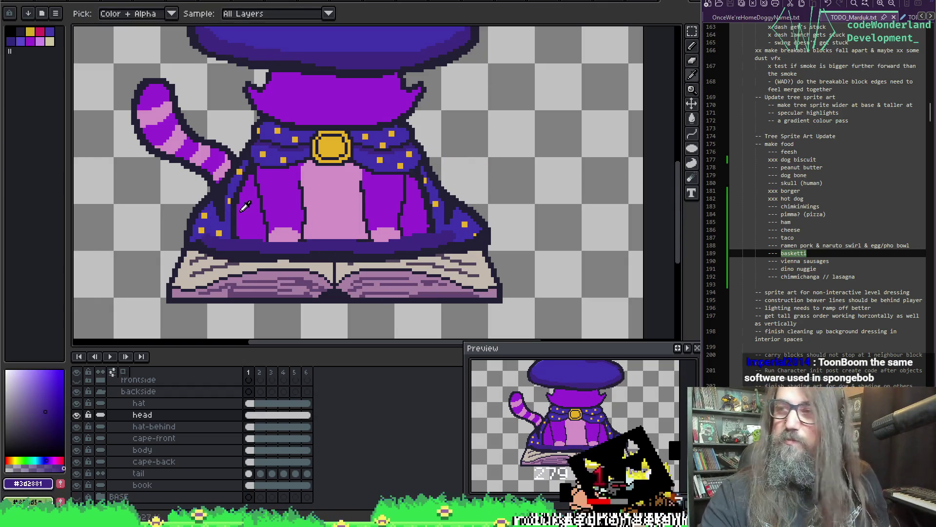
{"action": "left_click", "coordinate": [239, 225], "text": "alt"}
{"action": "mouse_move", "coordinate": [243, 233]}
{"action": "left_mouse_down"}
{"action": "mouse_move", "coordinate": [404, 229]}
{"action": "mouse_move", "coordinate": [432, 219]}
{"action": "mouse_move", "coordinate": [403, 194]}
{"action": "mouse_move", "coordinate": [427, 190]}
{"action": "left_mouse_up"}
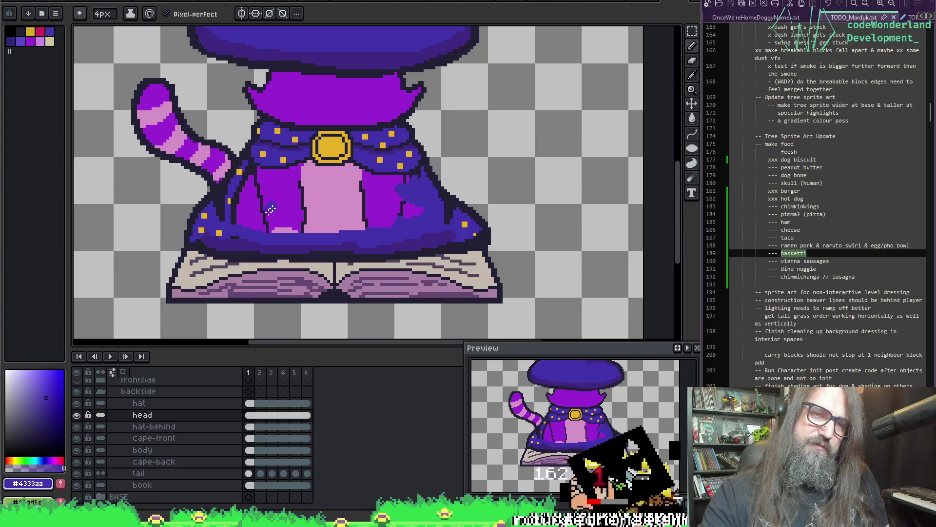
- Paint the left cape and pink robe front over in dark blue #4333aa
{"action": "mouse_move", "coordinate": [241, 234]}
{"action": "left_mouse_down"}
{"action": "mouse_move", "coordinate": [253, 200]}
{"action": "mouse_move", "coordinate": [280, 228]}
{"action": "mouse_move", "coordinate": [371, 227]}
{"action": "mouse_move", "coordinate": [416, 209]}
{"action": "mouse_move", "coordinate": [310, 207]}
{"action": "left_mouse_up"}
{"action": "key", "text": "i"}
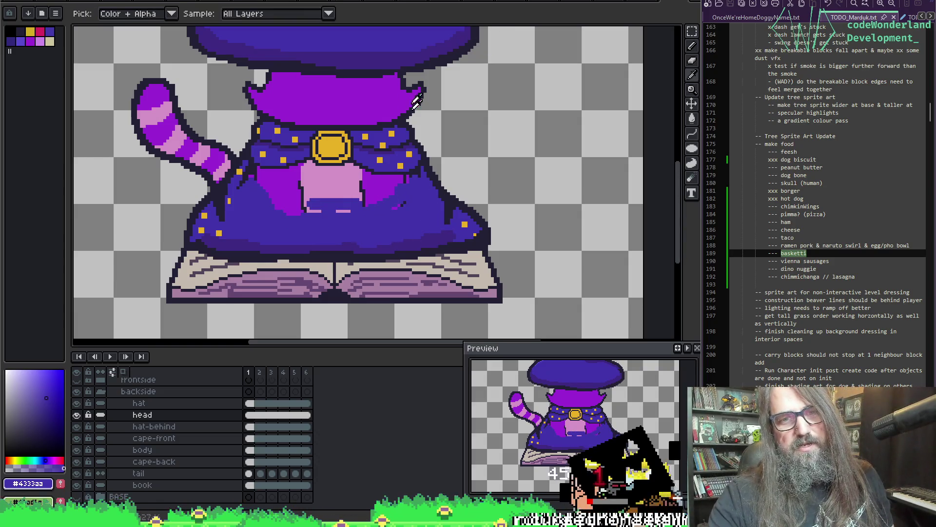
{"action": "key", "text": "b"}
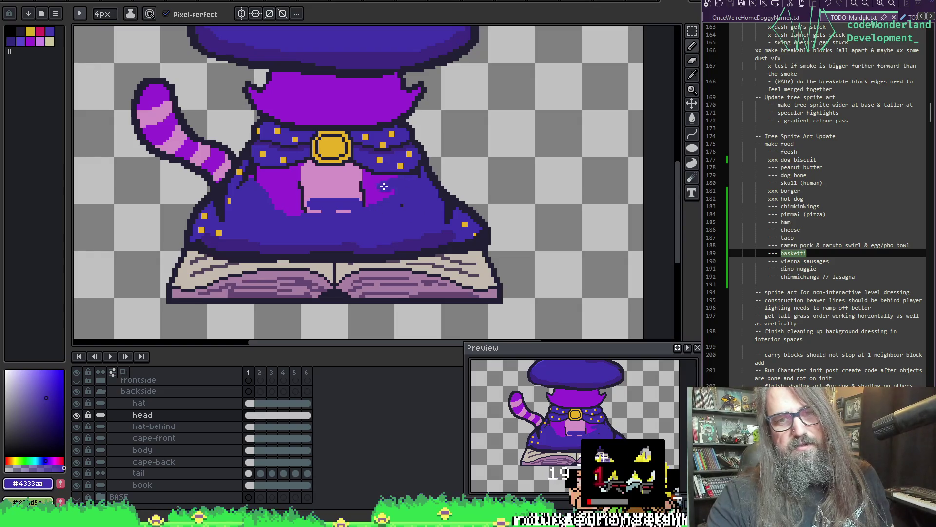
{"action": "mouse_move", "coordinate": [407, 196]}
{"action": "left_mouse_down"}
{"action": "mouse_move", "coordinate": [376, 173]}
{"action": "mouse_move", "coordinate": [346, 190]}
{"action": "left_mouse_up"}
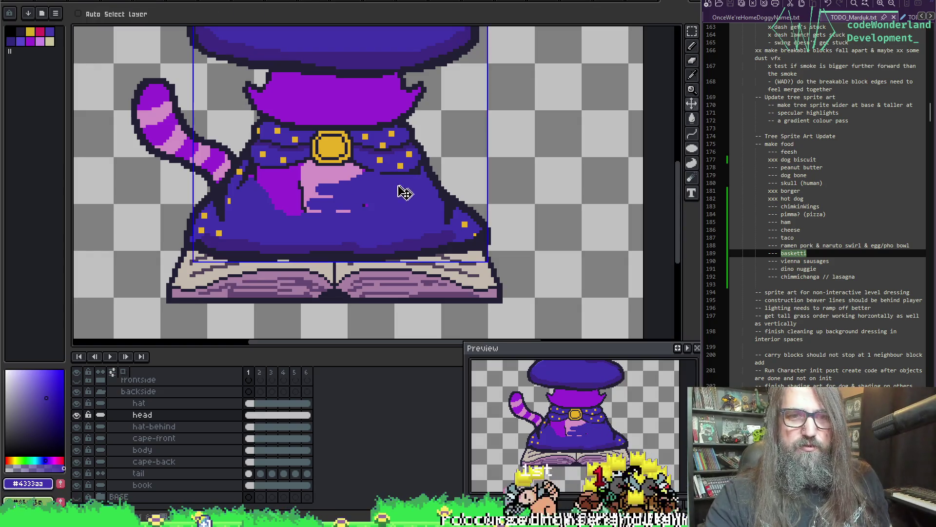
{"action": "key", "text": "ctrl+z"}
{"action": "mouse_move", "coordinate": [406, 186]}
{"action": "left_mouse_down"}
{"action": "mouse_move", "coordinate": [366, 178]}
{"action": "mouse_move", "coordinate": [375, 198]}
{"action": "mouse_move", "coordinate": [390, 181]}
{"action": "mouse_move", "coordinate": [349, 193]}
{"action": "mouse_move", "coordinate": [401, 203]}
{"action": "left_mouse_up"}
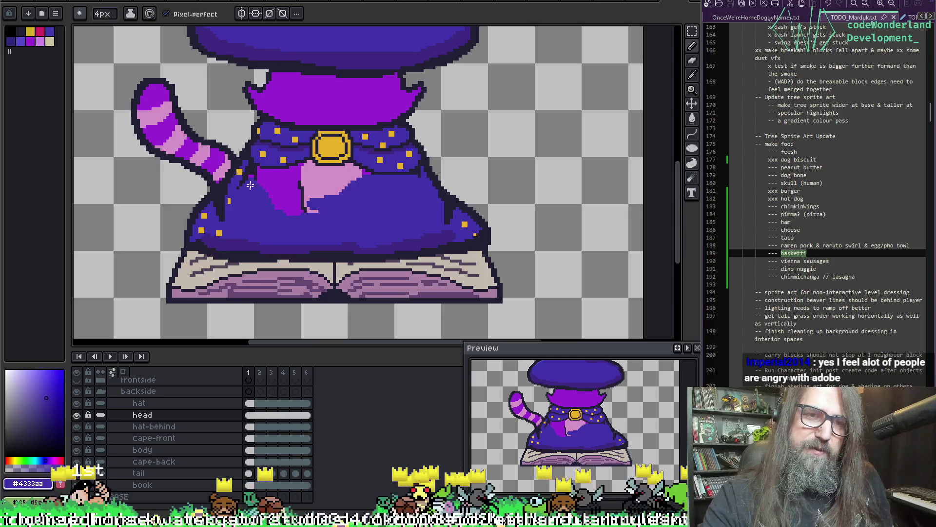
{"action": "mouse_move", "coordinate": [266, 210]}
{"action": "left_mouse_down"}
{"action": "mouse_move", "coordinate": [313, 211]}
{"action": "mouse_move", "coordinate": [273, 189]}
{"action": "mouse_move", "coordinate": [347, 175]}
{"action": "left_mouse_up"}
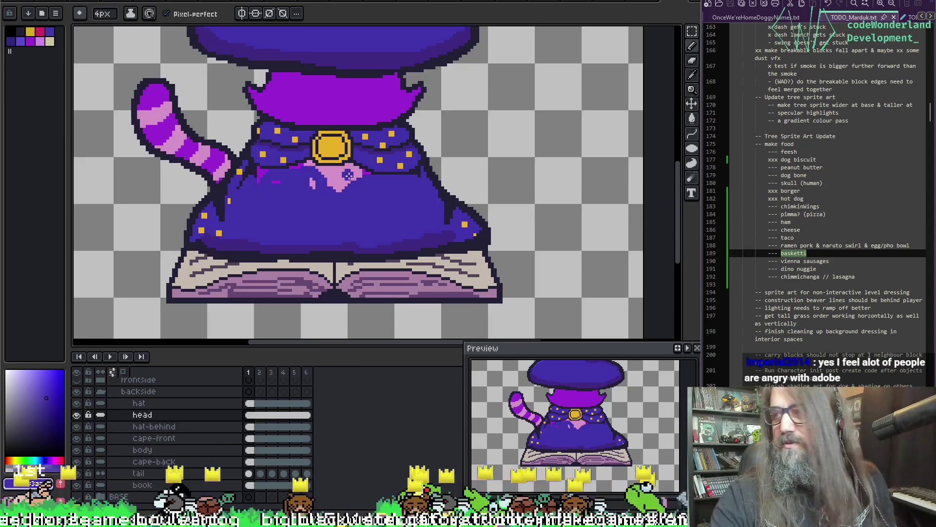
- Paint out the remaining small pink patches and dots on the robe in dark blue
{"action": "key", "text": "space"}
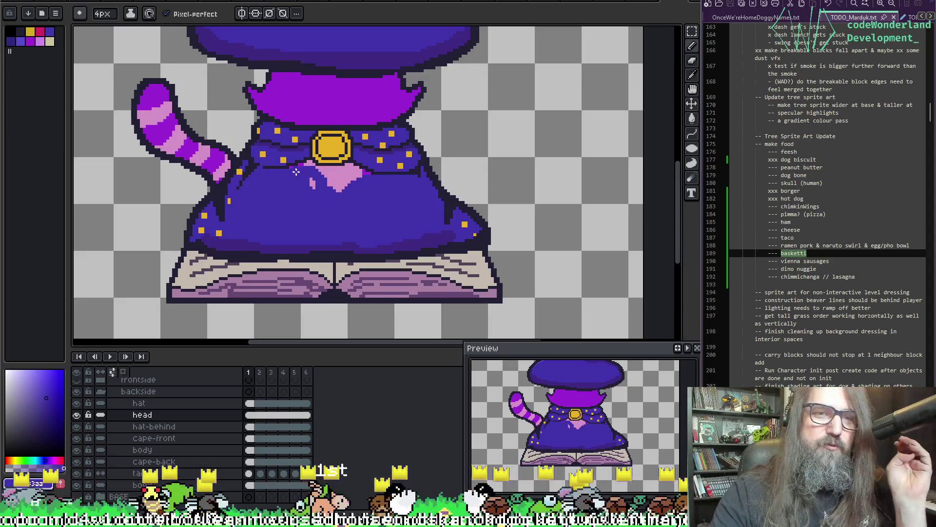
{"action": "left_click_drag", "start_coordinate": [293, 169], "coordinate": [302, 169]}
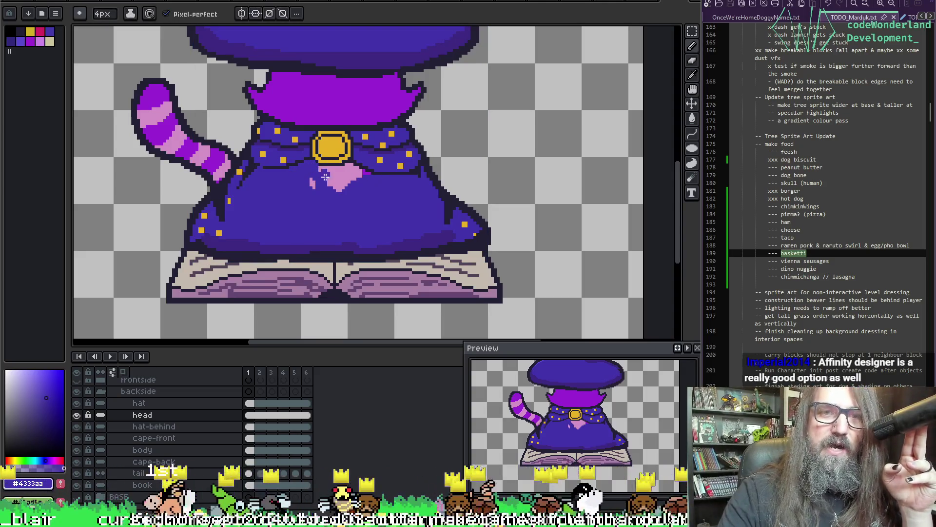
{"action": "left_click_drag", "start_coordinate": [318, 173], "coordinate": [351, 171]}
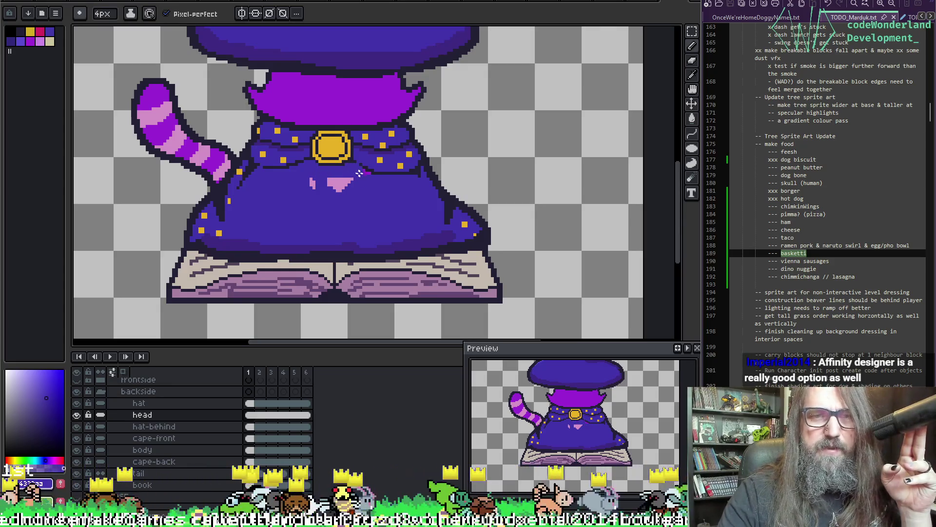
{"action": "key", "text": "ctrl"}
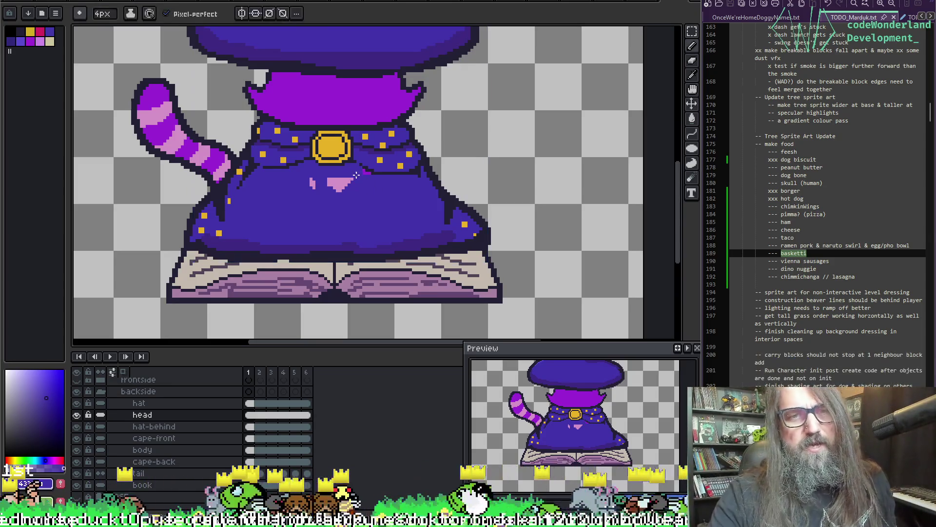
{"action": "key", "text": "ctrl"}
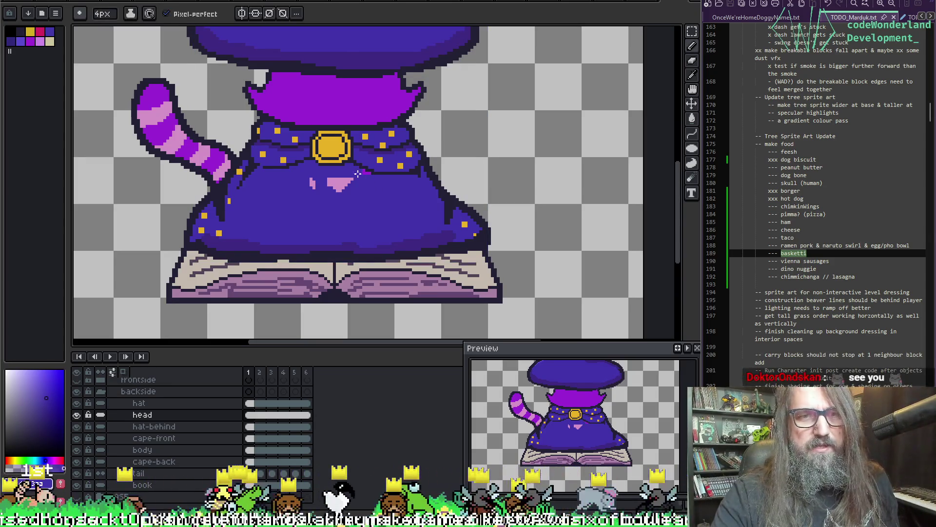
{"action": "left_click", "coordinate": [356, 181]}
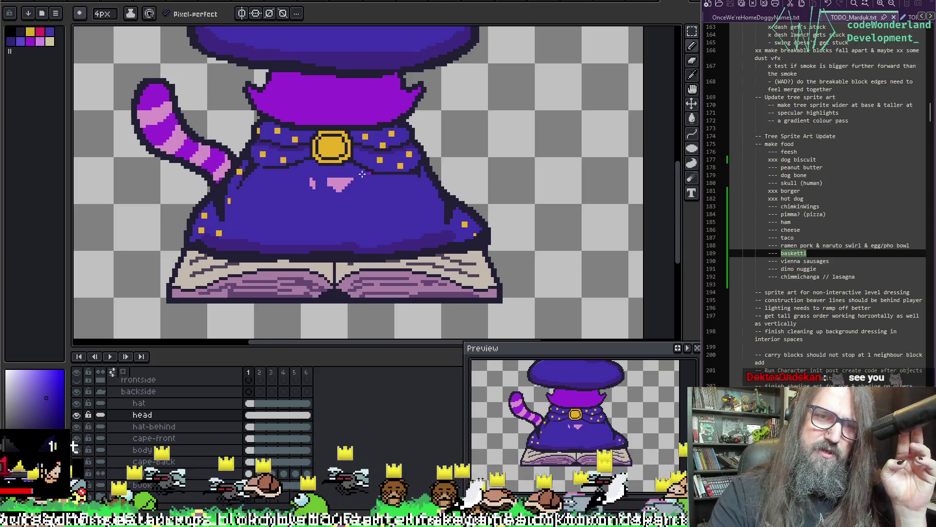
{"action": "key", "text": "ctrl"}
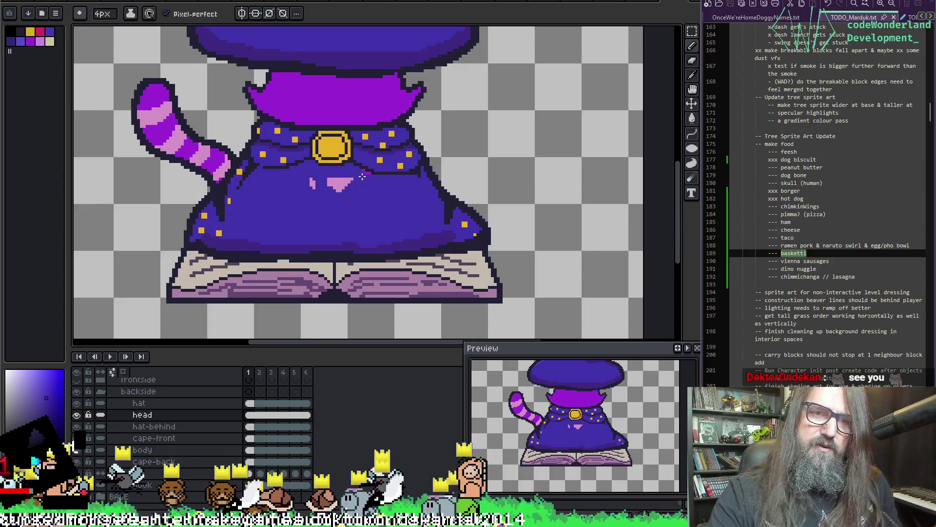
{"action": "mouse_move", "coordinate": [344, 184]}
{"action": "left_mouse_down"}
{"action": "mouse_move", "coordinate": [317, 181]}
{"action": "mouse_move", "coordinate": [353, 179]}
{"action": "left_mouse_up"}
{"action": "left_click", "coordinate": [310, 180]}
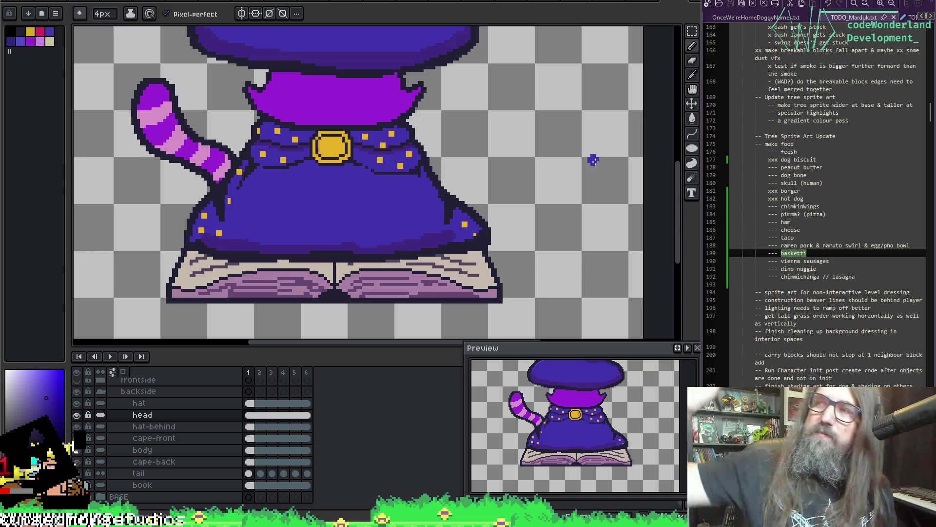
- Widen the to-do notes, select the food items through the lasagna line, then restore canvas width
{"action": "scroll", "coordinate": [302, 132], "scroll_direction": "up", "scroll_amount": 1}
{"action": "scroll", "coordinate": [366, 151], "scroll_direction": "down", "scroll_amount": 1}
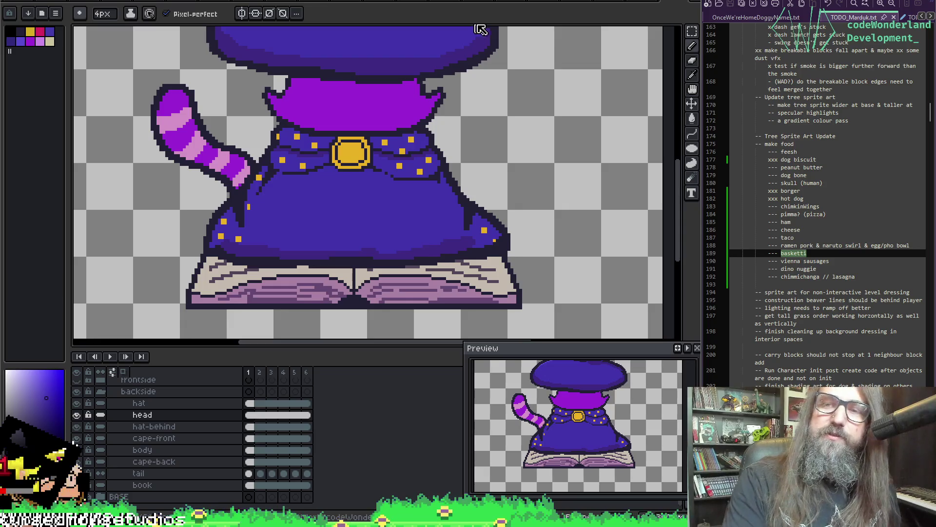
{"action": "left_click_drag", "start_coordinate": [703, 233], "coordinate": [656, 233]}
{"action": "mouse_move", "coordinate": [755, 120]}
{"action": "left_mouse_down"}
{"action": "mouse_move", "coordinate": [760, 261]}
{"action": "mouse_move", "coordinate": [812, 256]}
{"action": "mouse_move", "coordinate": [800, 261]}
{"action": "mouse_move", "coordinate": [780, 198]}
{"action": "mouse_move", "coordinate": [799, 253]}
{"action": "left_mouse_up"}
{"action": "left_click_drag", "start_coordinate": [830, 257], "coordinate": [830, 262]}
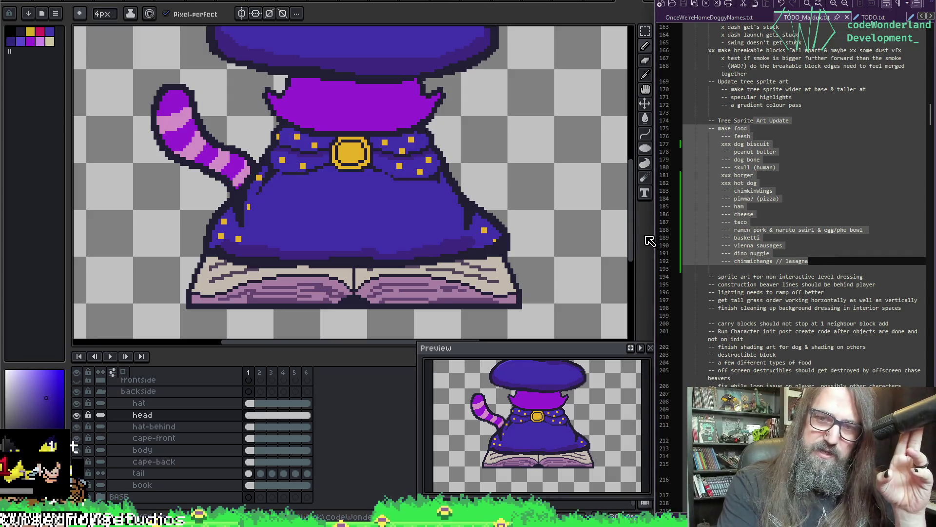
{"action": "left_click_drag", "start_coordinate": [653, 239], "coordinate": [700, 238]}
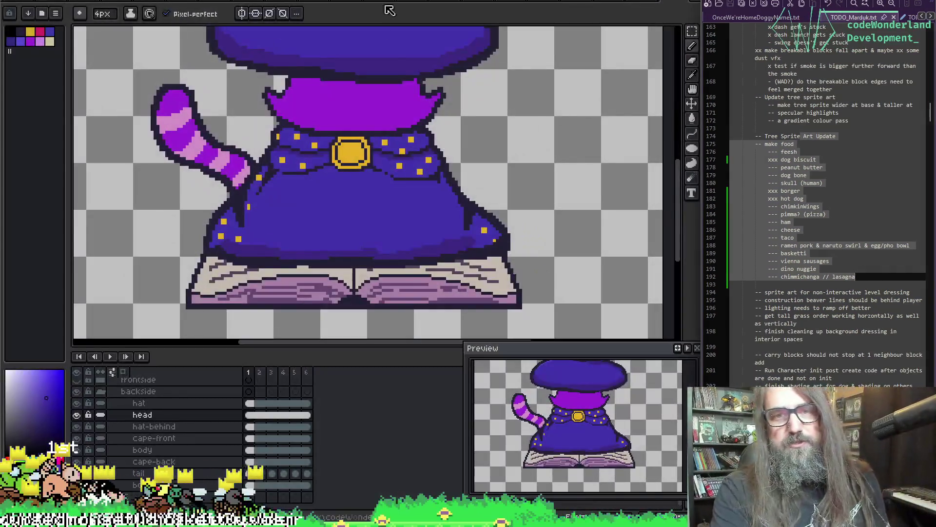
- Shade the cape with dark fold strokes across the lower, middle and right areas
{"action": "key", "text": "o"}
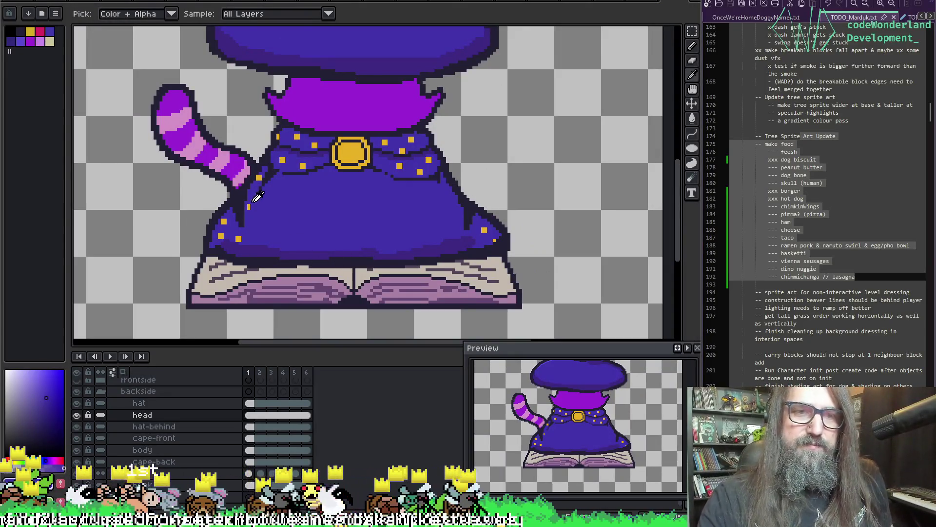
{"action": "left_click", "coordinate": [244, 237], "text": "alt"}
{"action": "mouse_move", "coordinate": [302, 218]}
{"action": "left_mouse_down"}
{"action": "mouse_move", "coordinate": [383, 247]}
{"action": "mouse_move", "coordinate": [436, 226]}
{"action": "left_mouse_up"}
{"action": "left_click", "coordinate": [314, 208], "text": "alt"}
{"action": "mouse_move", "coordinate": [305, 209]}
{"action": "left_mouse_down"}
{"action": "mouse_move", "coordinate": [336, 238]}
{"action": "mouse_move", "coordinate": [361, 243]}
{"action": "left_mouse_up"}
{"action": "mouse_move", "coordinate": [434, 188]}
{"action": "left_mouse_down"}
{"action": "mouse_move", "coordinate": [334, 209]}
{"action": "mouse_move", "coordinate": [276, 209]}
{"action": "mouse_move", "coordinate": [345, 203]}
{"action": "left_mouse_up"}
{"action": "left_click", "coordinate": [276, 202], "text": "alt"}
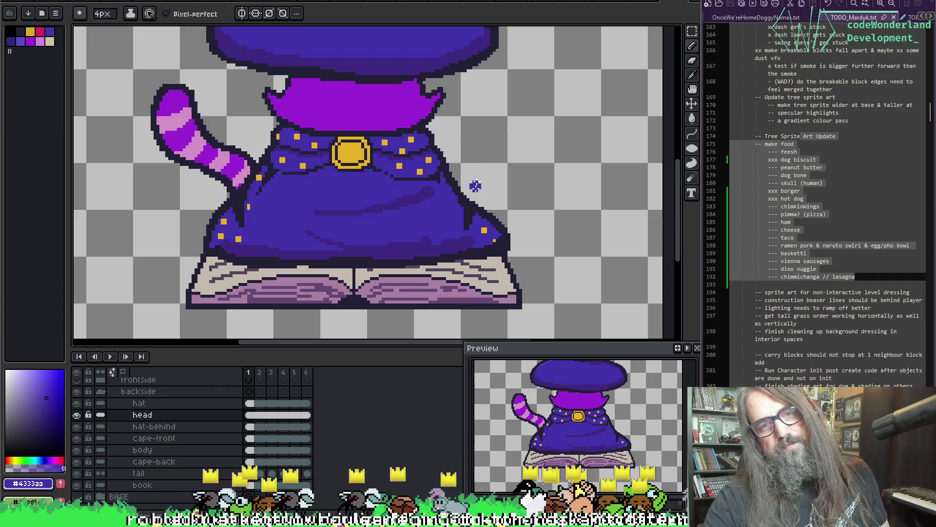
{"action": "left_click", "coordinate": [328, 210], "text": "alt"}
{"action": "left_click_drag", "start_coordinate": [271, 191], "coordinate": [336, 210]}
{"action": "left_click", "coordinate": [286, 185], "text": "alt"}
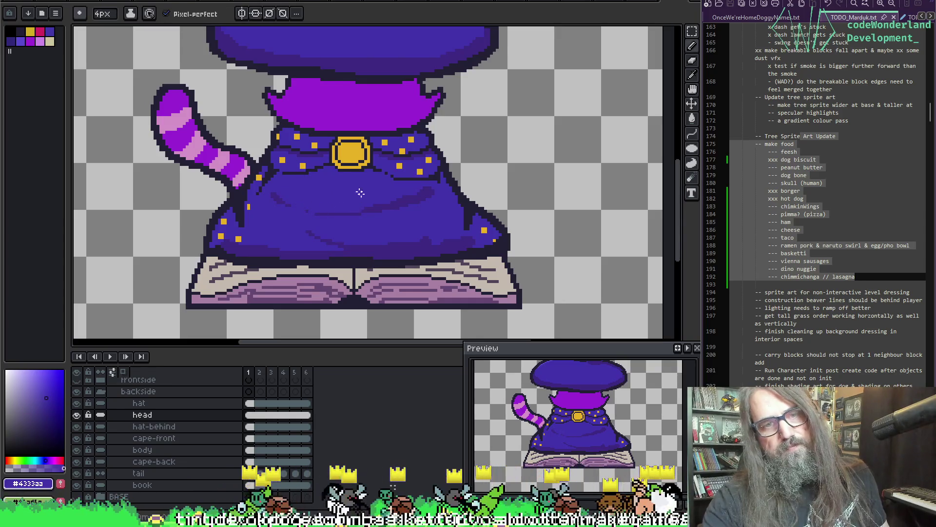
{"action": "left_click_drag", "start_coordinate": [282, 192], "coordinate": [326, 205]}
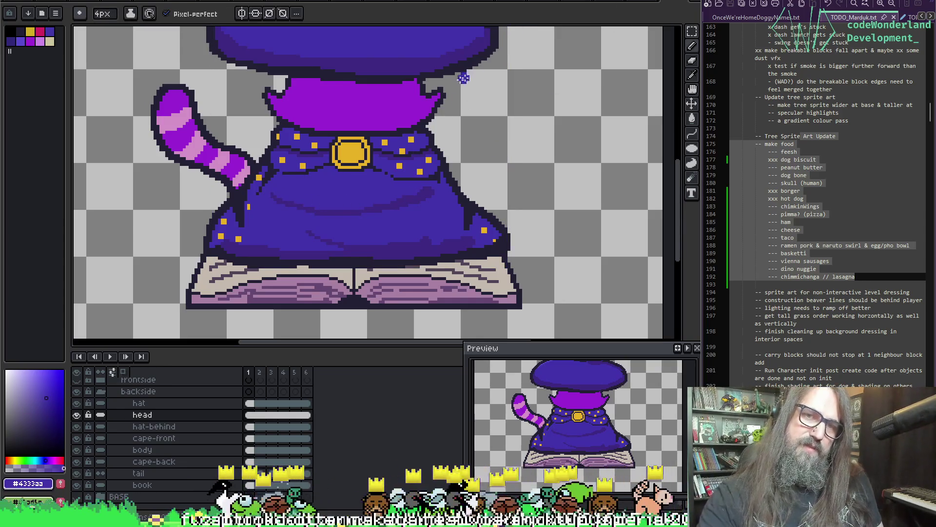
- Add three 2px yellow star dots to the cape, then show the front view
{"action": "key", "text": "alt"}
{"action": "left_click", "coordinate": [239, 238], "text": "alt"}
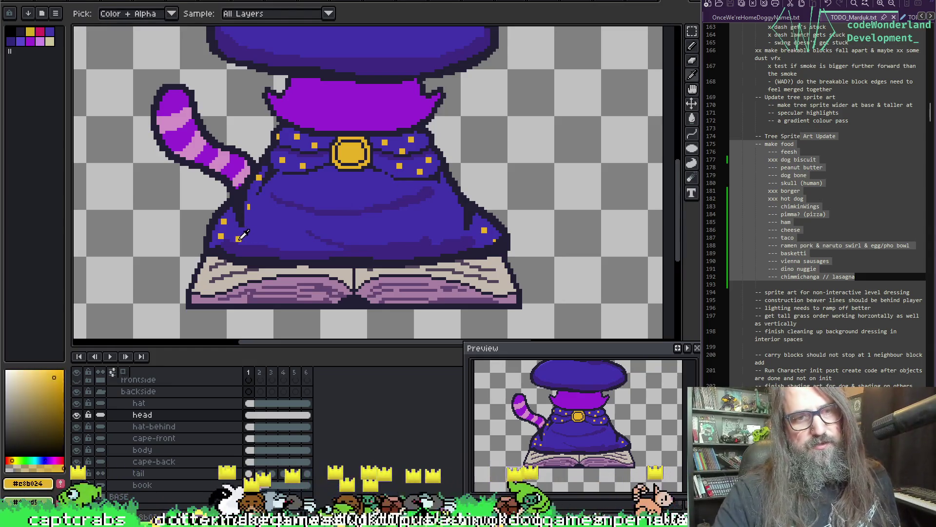
{"action": "key", "text": "minus"}
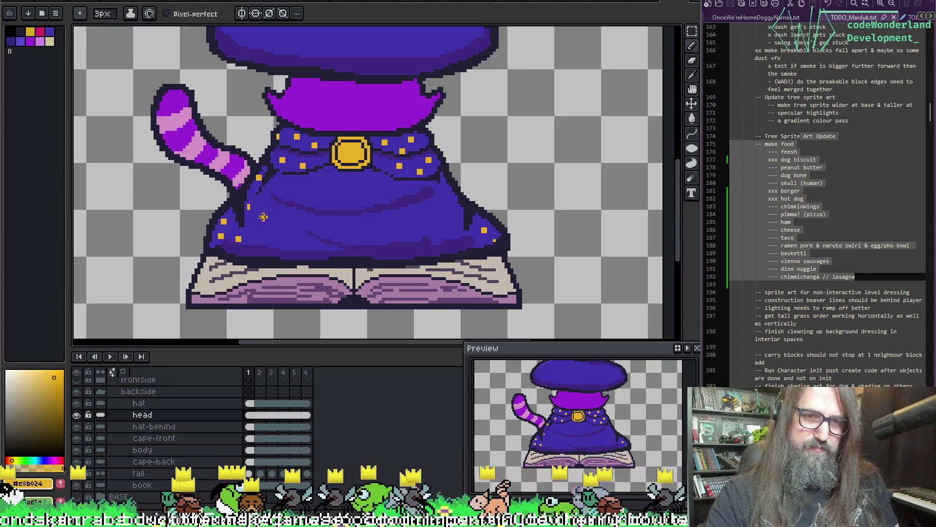
{"action": "key", "text": "minus"}
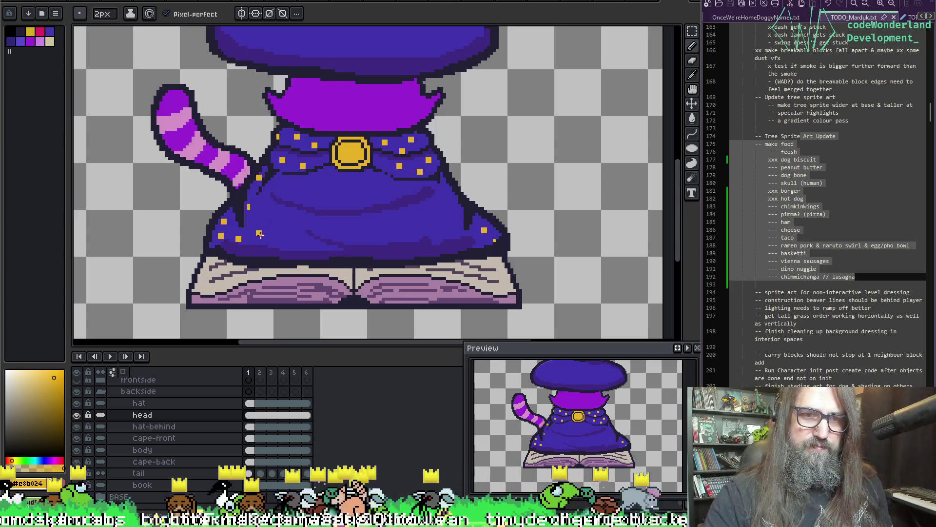
{"action": "left_click", "coordinate": [382, 180]}
{"action": "left_click", "coordinate": [417, 224]}
{"action": "left_click", "coordinate": [358, 230]}
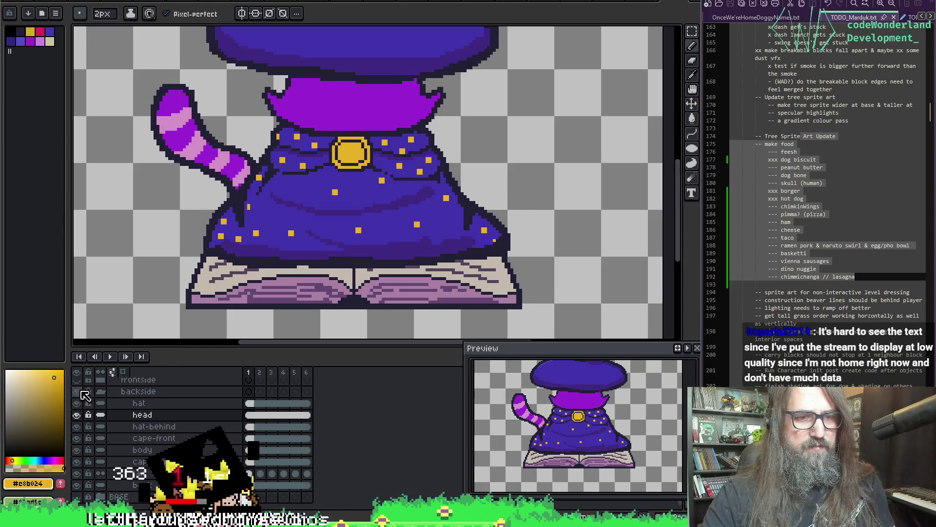
{"action": "left_click", "coordinate": [77, 390]}
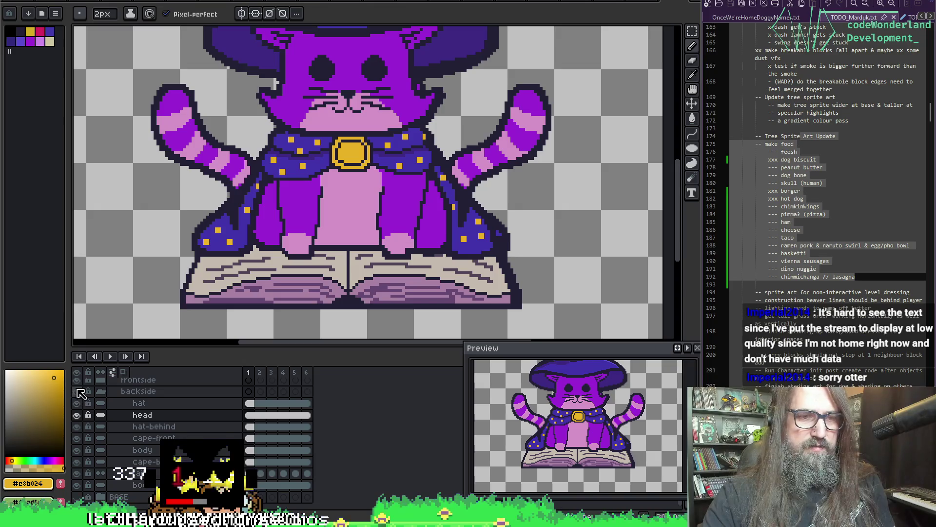
{"action": "left_click", "coordinate": [77, 391]}
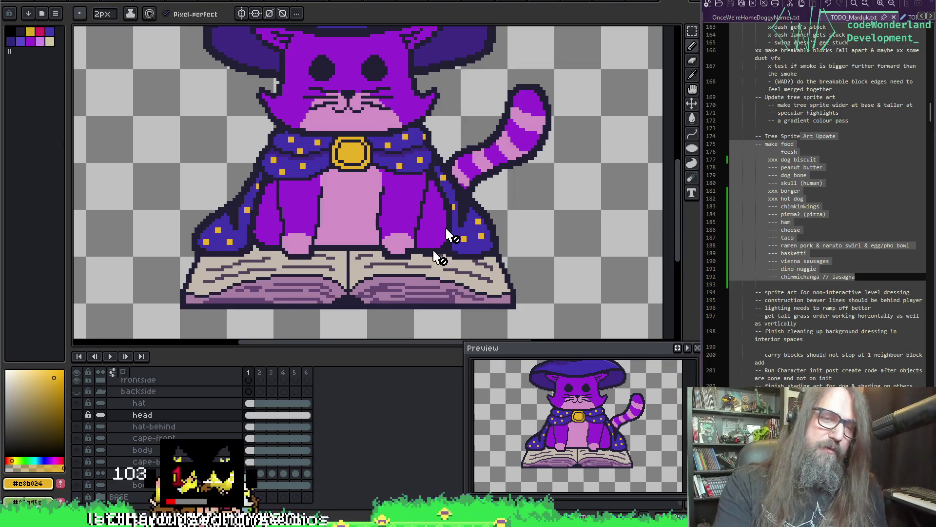
{"action": "mouse_move", "coordinate": [335, 52]}
{"action": "left_mouse_down"}
{"action": "mouse_move", "coordinate": [322, 142]}
{"action": "mouse_move", "coordinate": [305, 101]}
{"action": "mouse_move", "coordinate": [294, 101]}
{"action": "left_mouse_up"}
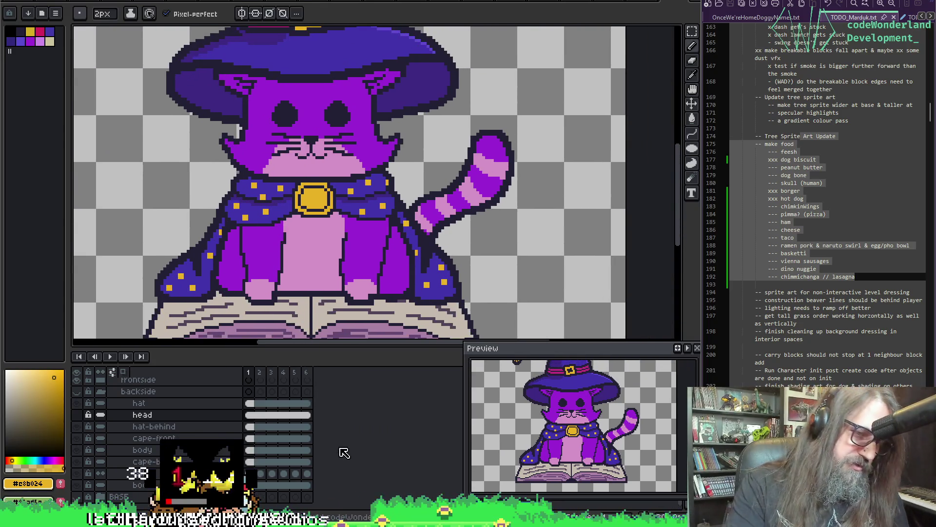
{"action": "key", "text": "i"}
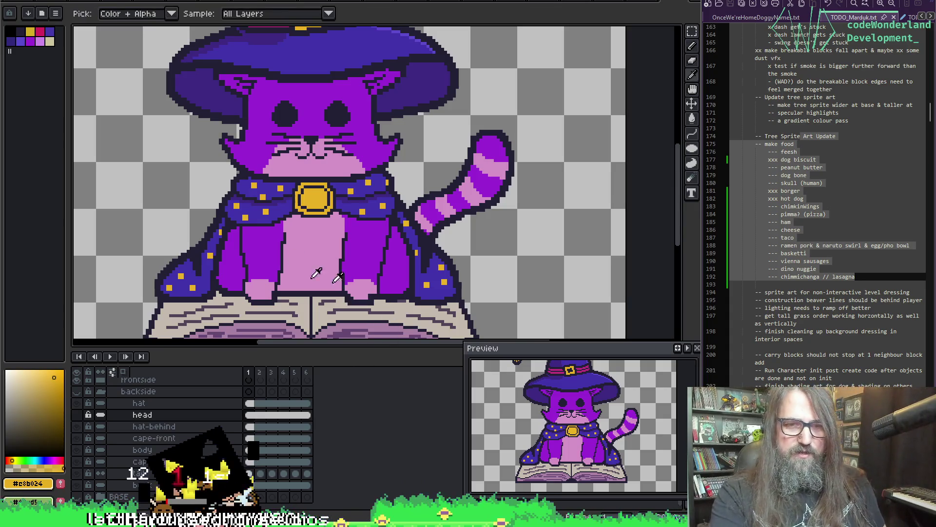
{"action": "key", "text": "b"}
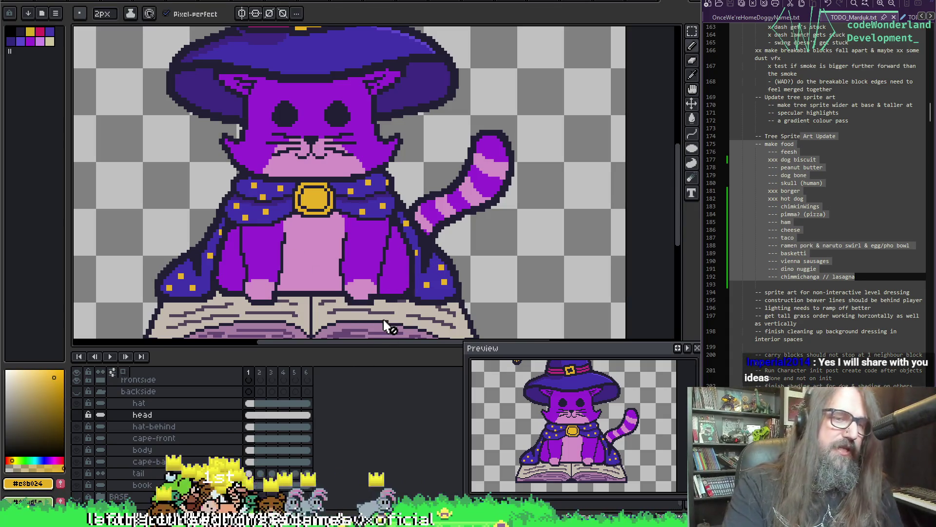
{"action": "left_click", "coordinate": [77, 379]}
{"action": "left_click", "coordinate": [76, 391]}
{"action": "left_click_drag", "start_coordinate": [325, 205], "coordinate": [354, 135]}
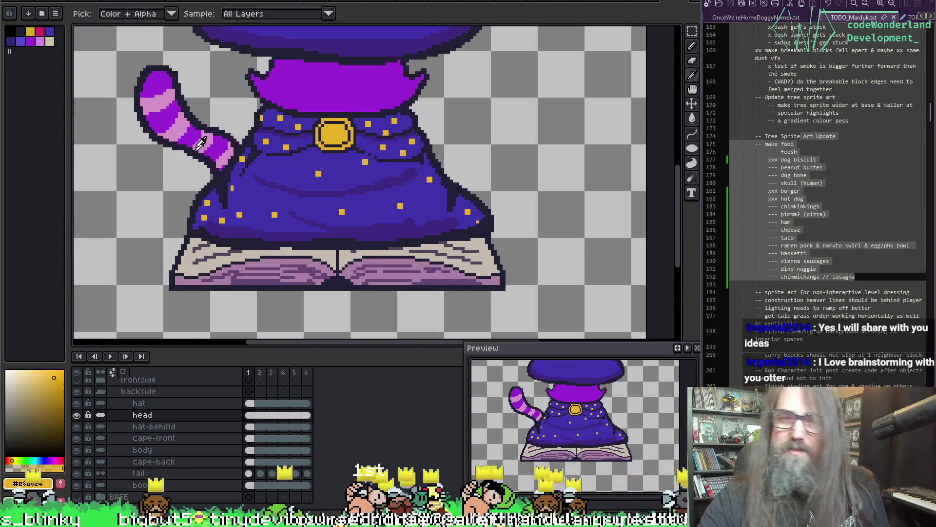
- Paint the purple tail with a 6px brush sweeping down over the cape
{"action": "left_click", "coordinate": [227, 177], "text": "alt"}
{"action": "key", "text": "plus"}
{"action": "key", "text": "plus"}
{"action": "key", "text": "plus"}
{"action": "mouse_move", "coordinate": [225, 159]}
{"action": "left_mouse_down"}
{"action": "mouse_move", "coordinate": [285, 226]}
{"action": "mouse_move", "coordinate": [332, 237]}
{"action": "left_mouse_up"}
{"action": "key", "text": "ctrl+z"}
{"action": "mouse_move", "coordinate": [228, 158]}
{"action": "left_mouse_down"}
{"action": "mouse_move", "coordinate": [237, 176]}
{"action": "mouse_move", "coordinate": [307, 232]}
{"action": "mouse_move", "coordinate": [344, 239]}
{"action": "left_mouse_up"}
{"action": "key", "text": "ctrl+z"}
{"action": "mouse_move", "coordinate": [229, 161]}
{"action": "left_mouse_down"}
{"action": "mouse_move", "coordinate": [293, 241]}
{"action": "mouse_move", "coordinate": [350, 247]}
{"action": "left_mouse_up"}
{"action": "key", "text": "ctrl+z"}
- Touch up the tail tip and repaint the tail from its bend down the robe
{"action": "left_click", "coordinate": [339, 239], "text": "alt"}
{"action": "left_click", "coordinate": [344, 243], "text": "alt"}
{"action": "key", "text": "alt"}
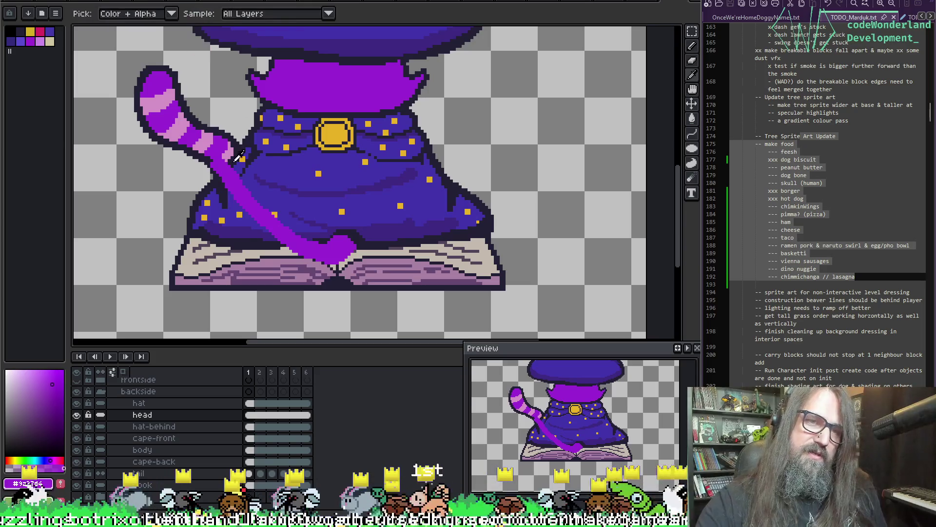
{"action": "mouse_move", "coordinate": [231, 153]}
{"action": "left_mouse_down"}
{"action": "mouse_move", "coordinate": [277, 220]}
{"action": "mouse_move", "coordinate": [332, 242]}
{"action": "left_mouse_up"}
{"action": "mouse_move", "coordinate": [234, 165]}
{"action": "left_mouse_down"}
{"action": "mouse_move", "coordinate": [252, 190]}
{"action": "mouse_move", "coordinate": [256, 223]}
{"action": "mouse_move", "coordinate": [309, 253]}
{"action": "left_mouse_up"}
{"action": "key", "text": "ctrl+z"}
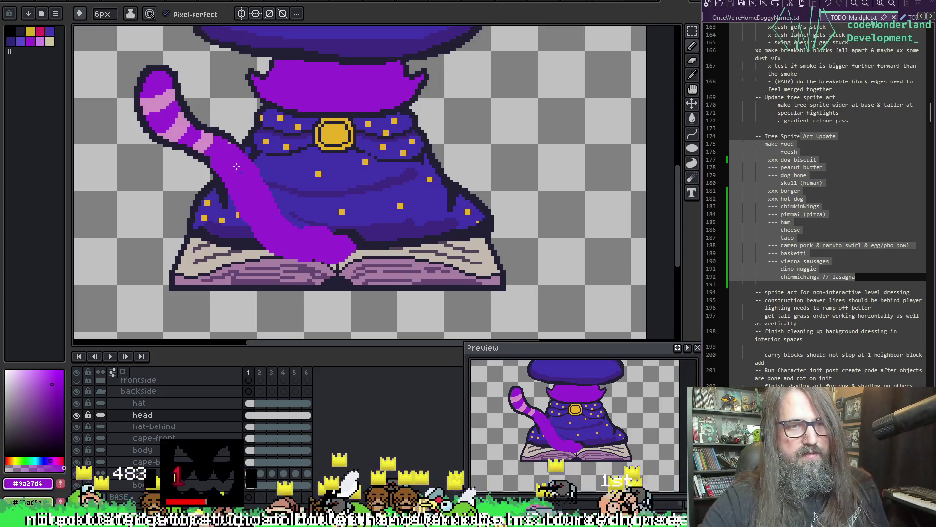
- Outline both tail edges in dark purple down to the book, then fill them magenta
{"action": "left_click", "coordinate": [208, 154], "text": "alt"}
{"action": "mouse_move", "coordinate": [218, 167]}
{"action": "left_mouse_down"}
{"action": "mouse_move", "coordinate": [272, 245]}
{"action": "mouse_move", "coordinate": [332, 261]}
{"action": "mouse_move", "coordinate": [347, 243]}
{"action": "left_mouse_up"}
{"action": "mouse_move", "coordinate": [236, 145]}
{"action": "left_mouse_down"}
{"action": "mouse_move", "coordinate": [229, 155]}
{"action": "mouse_move", "coordinate": [291, 225]}
{"action": "mouse_move", "coordinate": [347, 244]}
{"action": "left_mouse_up"}
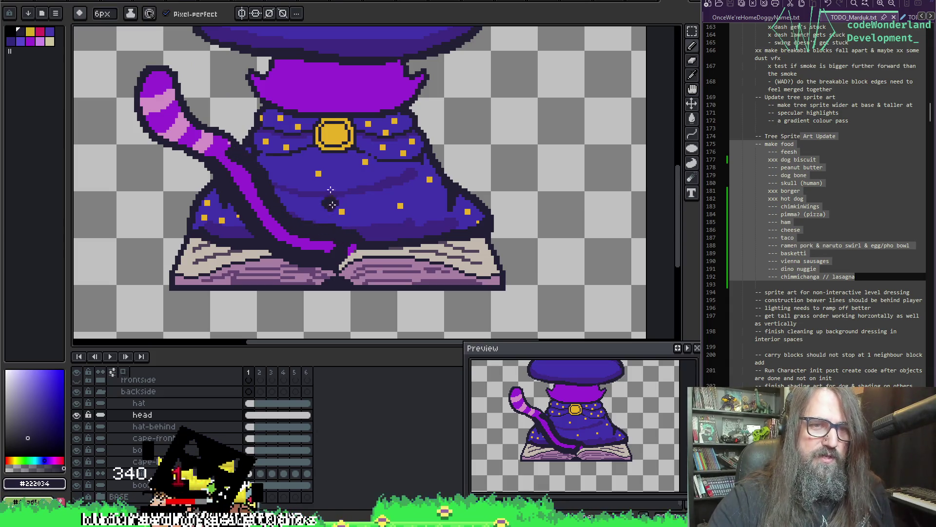
{"action": "left_click", "coordinate": [226, 142], "text": "alt"}
{"action": "left_click_drag", "start_coordinate": [223, 146], "coordinate": [260, 189]}
{"action": "key", "text": "ctrl+z"}
{"action": "left_click_drag", "start_coordinate": [229, 148], "coordinate": [305, 237]}
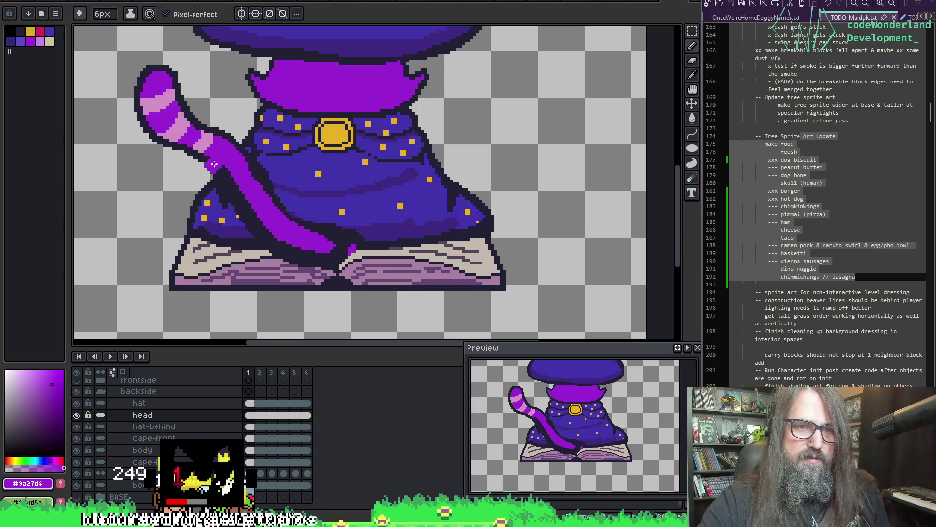
{"action": "mouse_move", "coordinate": [218, 164]}
{"action": "left_mouse_down"}
{"action": "mouse_move", "coordinate": [281, 239]}
{"action": "mouse_move", "coordinate": [322, 256]}
{"action": "mouse_move", "coordinate": [344, 227]}
{"action": "left_mouse_up"}
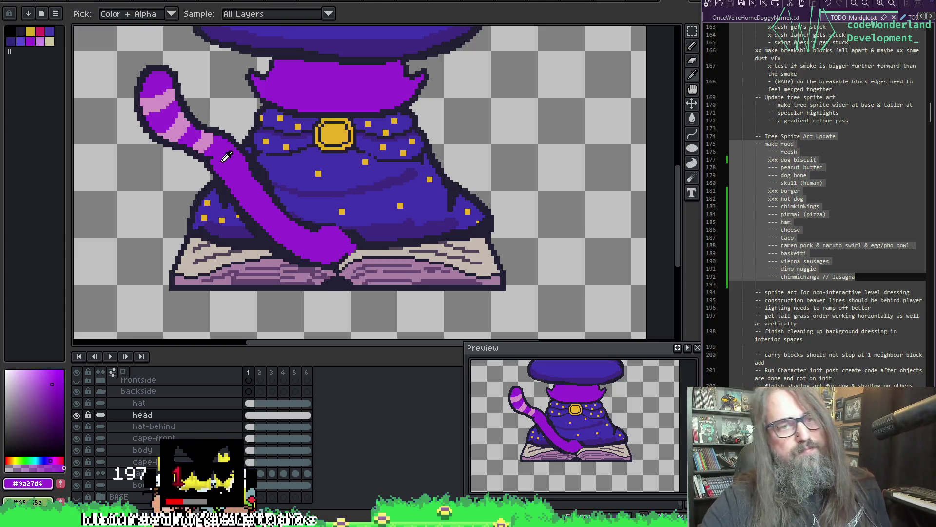
- Try a 4px pink stripe across the tail, then remove it
{"action": "left_click", "coordinate": [210, 140], "text": "alt"}
{"action": "key", "text": "minus"}
{"action": "key", "text": "minus"}
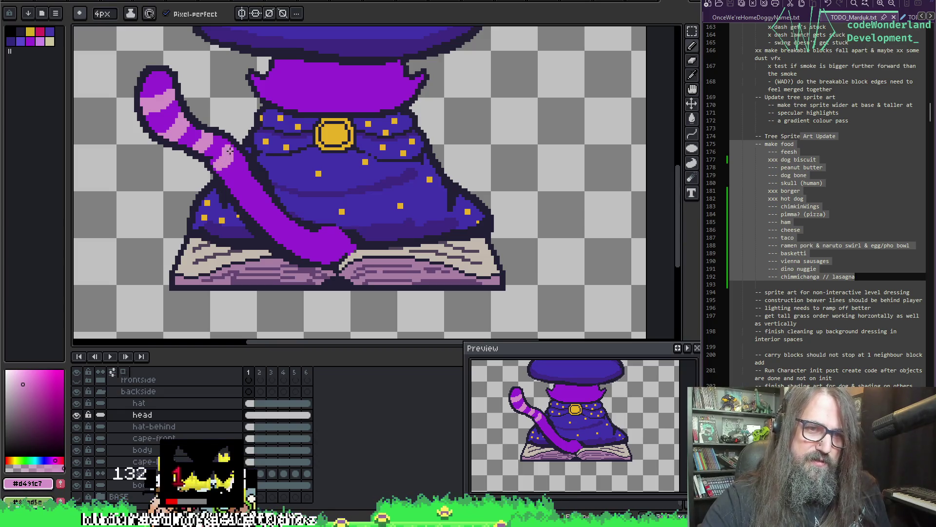
{"action": "key", "text": "ctrl+z"}
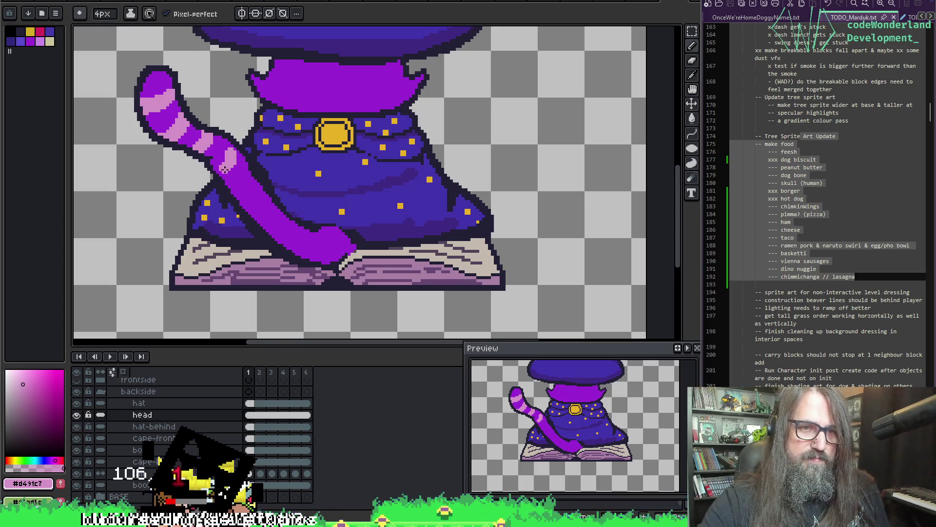
{"action": "mouse_move", "coordinate": [221, 171]}
{"action": "left_mouse_down"}
{"action": "mouse_move", "coordinate": [237, 160]}
{"action": "mouse_move", "coordinate": [229, 165]}
{"action": "left_mouse_up"}
{"action": "key", "text": "ctrl+z"}
{"action": "key", "text": "ctrl+z"}
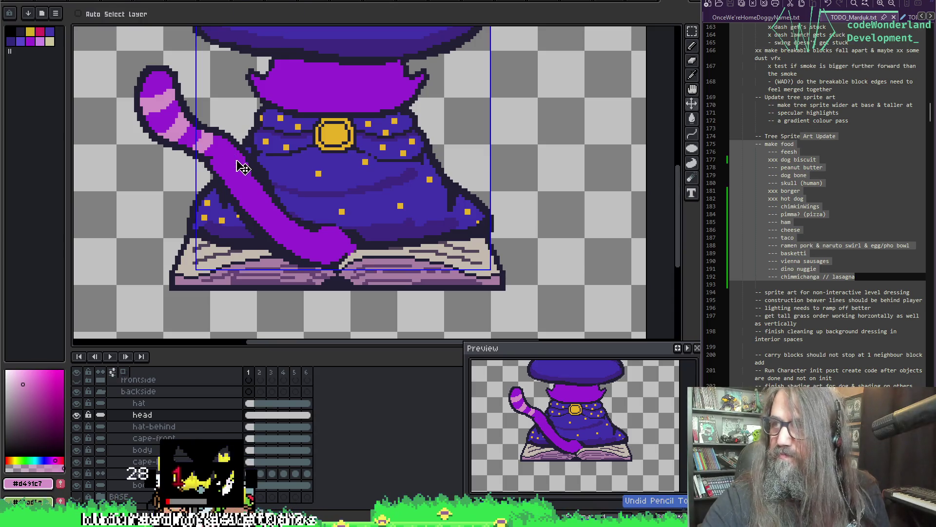
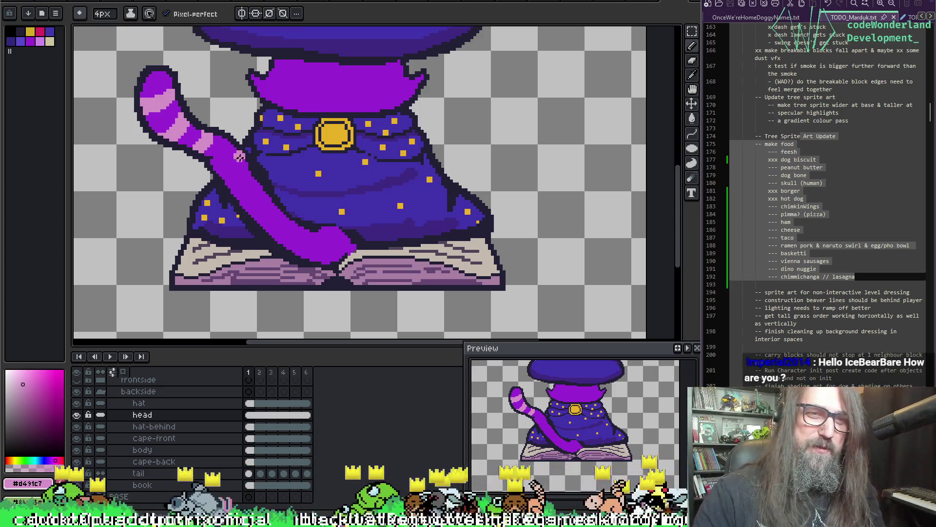
- Paint light-pink stripes across the purple tail toward the tip, undoing misplaced strokes
{"action": "mouse_move", "coordinate": [218, 173]}
{"action": "left_mouse_down"}
{"action": "mouse_move", "coordinate": [239, 158]}
{"action": "mouse_move", "coordinate": [227, 166]}
{"action": "mouse_move", "coordinate": [234, 152]}
{"action": "left_mouse_up"}
{"action": "key", "text": "ctrl+z"}
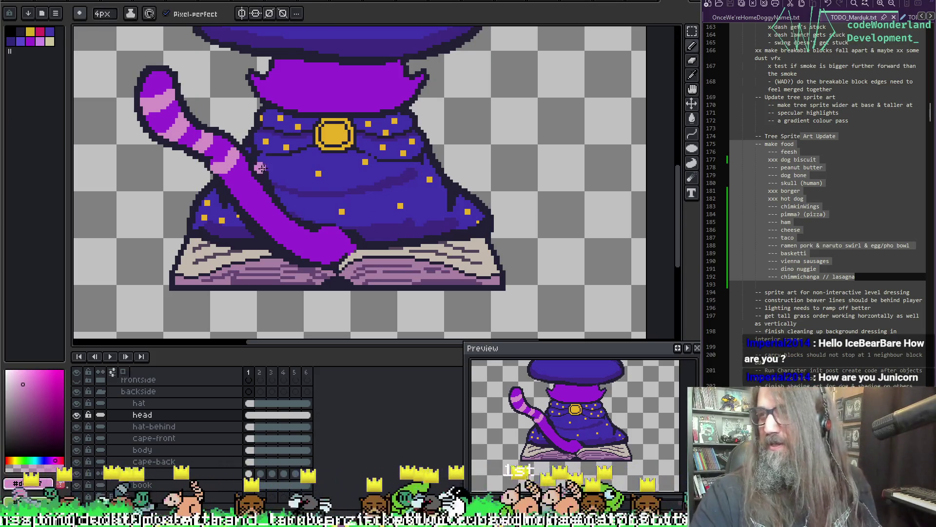
{"action": "key", "text": "ctrl+z"}
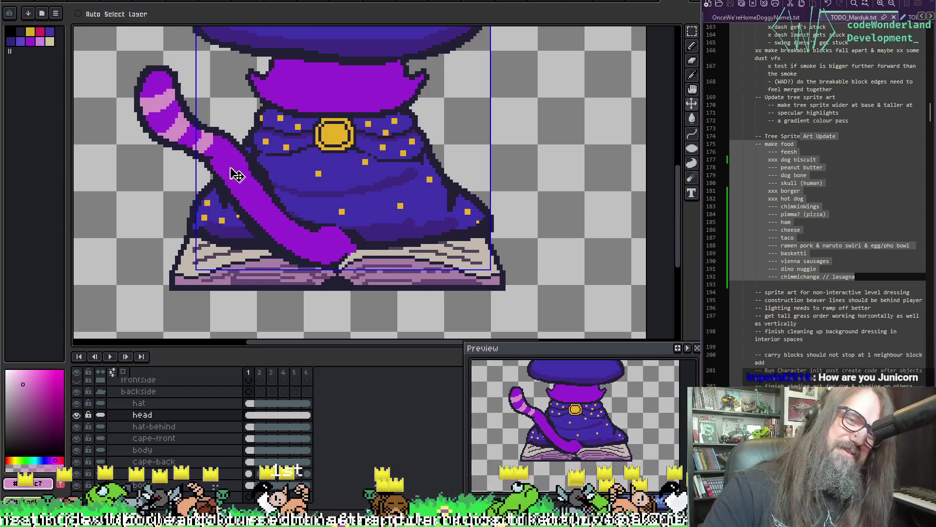
{"action": "key", "text": "ctrl+z"}
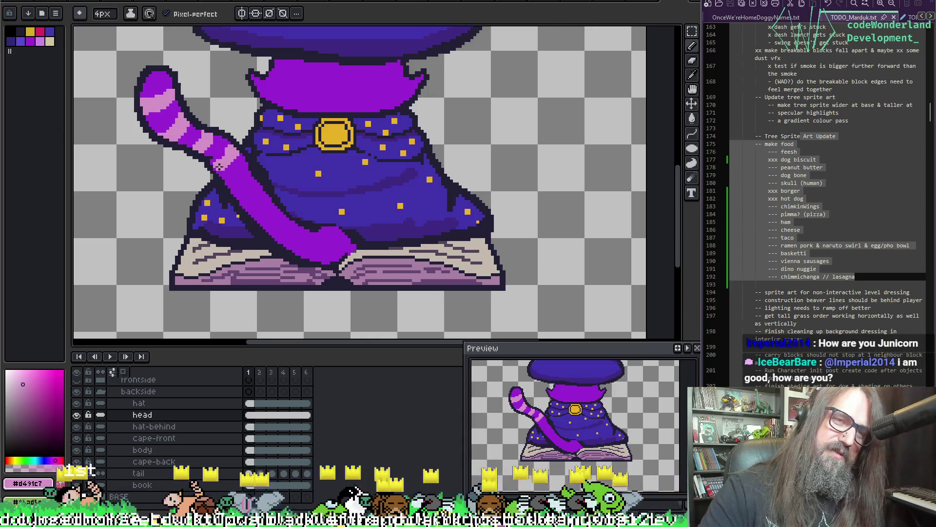
{"action": "left_click_drag", "start_coordinate": [238, 193], "coordinate": [254, 179]}
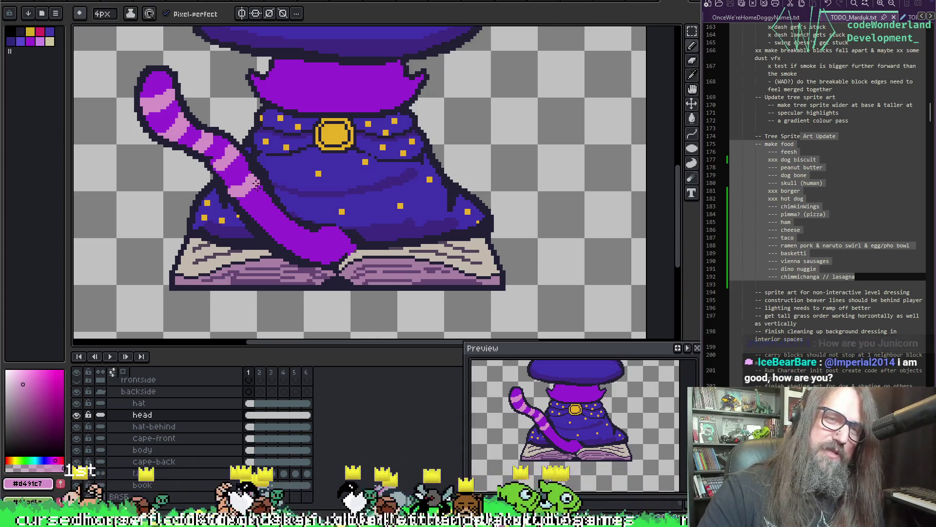
{"action": "mouse_move", "coordinate": [254, 213]}
{"action": "left_mouse_down"}
{"action": "mouse_move", "coordinate": [266, 199]}
{"action": "mouse_move", "coordinate": [284, 219]}
{"action": "left_mouse_up"}
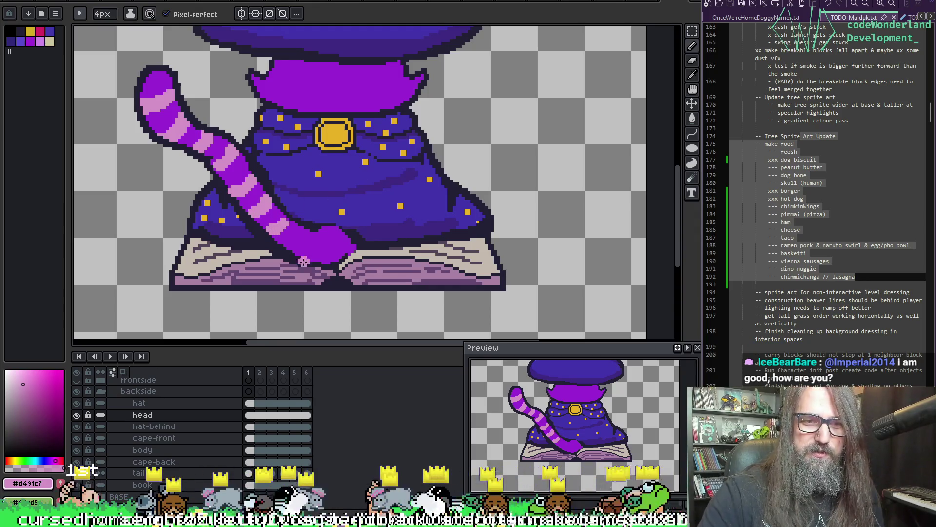
{"action": "left_click_drag", "start_coordinate": [301, 259], "coordinate": [314, 246]}
- Redraw the stripe at the tail tip and resample the tail colours with the eyedropper
{"action": "key", "text": "ctrl+z"}
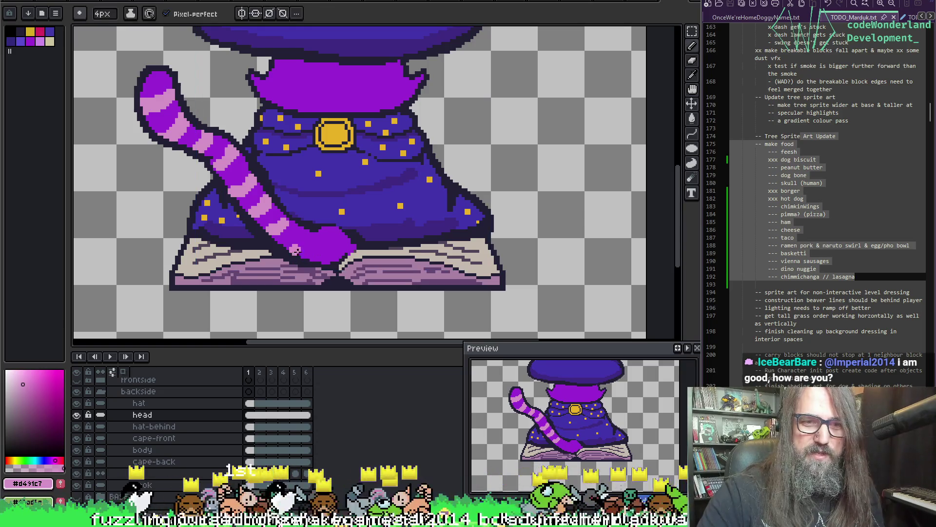
{"action": "key", "text": "v"}
{"action": "key", "text": "b"}
{"action": "mouse_move", "coordinate": [298, 254]}
{"action": "left_mouse_down"}
{"action": "mouse_move", "coordinate": [312, 238]}
{"action": "mouse_move", "coordinate": [337, 248]}
{"action": "left_mouse_up"}
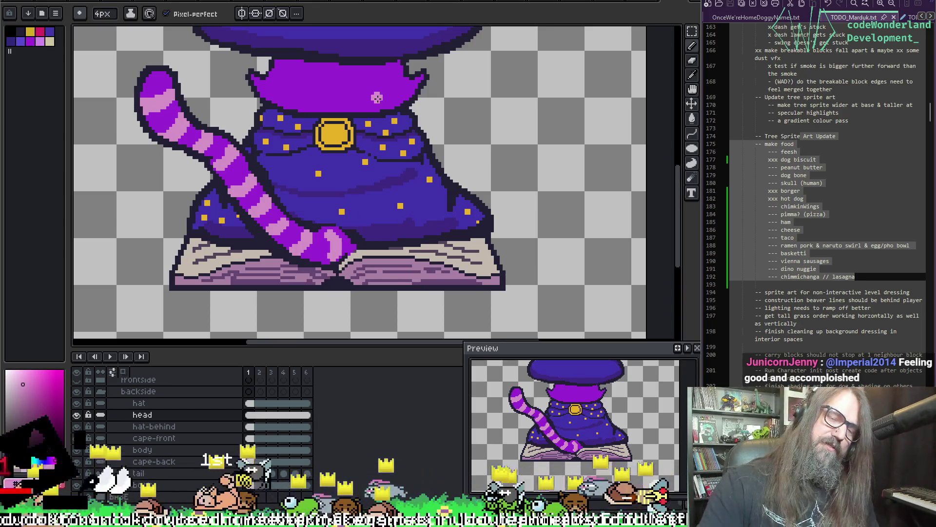
{"action": "key", "text": "i"}
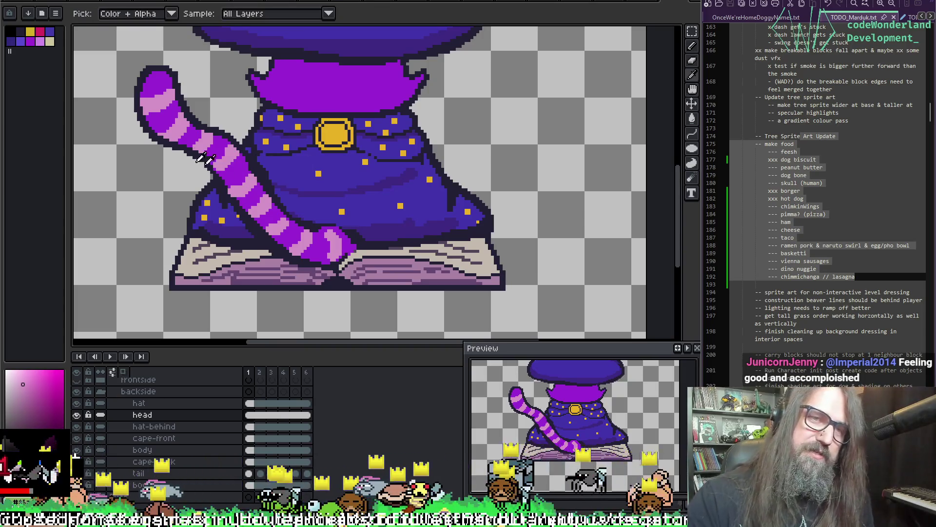
{"action": "left_click", "coordinate": [226, 141]}
{"action": "key", "text": "b"}
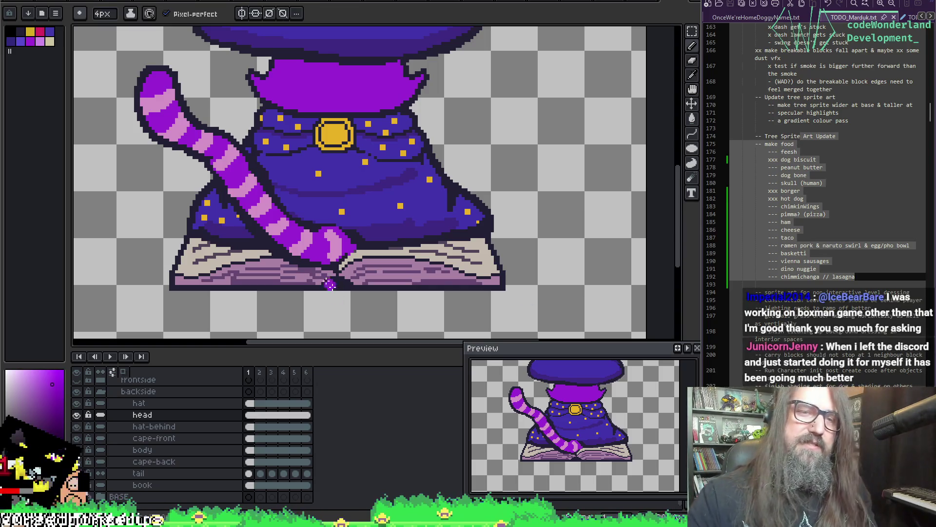
{"action": "key", "text": "i"}
{"action": "left_click", "coordinate": [236, 176], "text": "alt"}
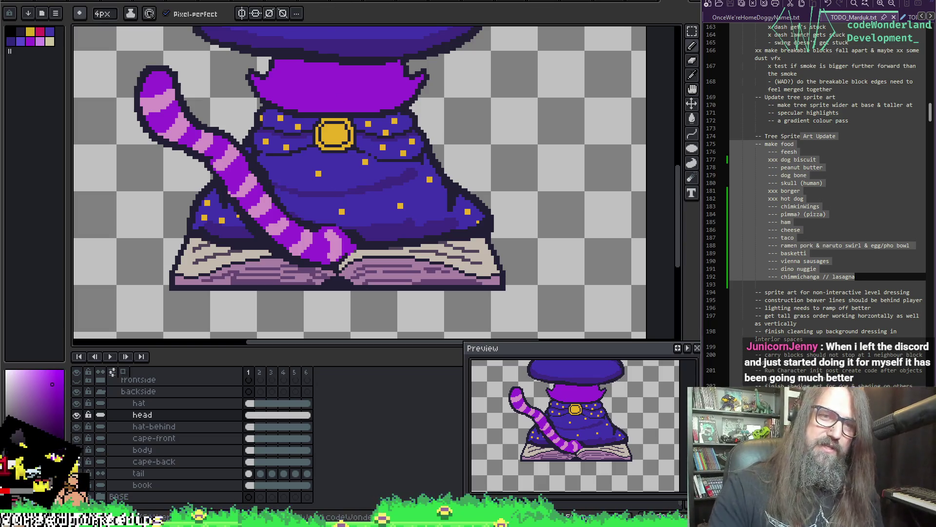
{"action": "key", "text": "space"}
{"action": "left_click_drag", "start_coordinate": [401, 157], "coordinate": [415, 186]}
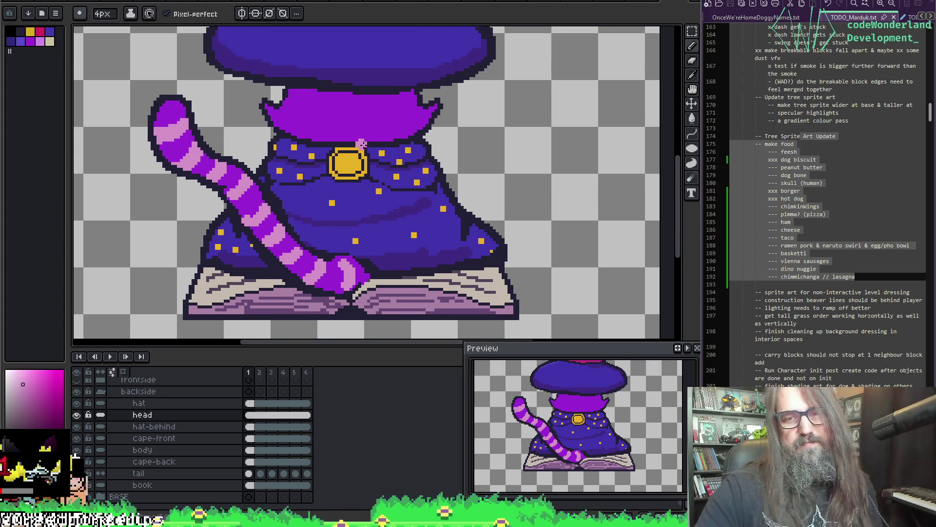
{"action": "key", "text": "alt"}
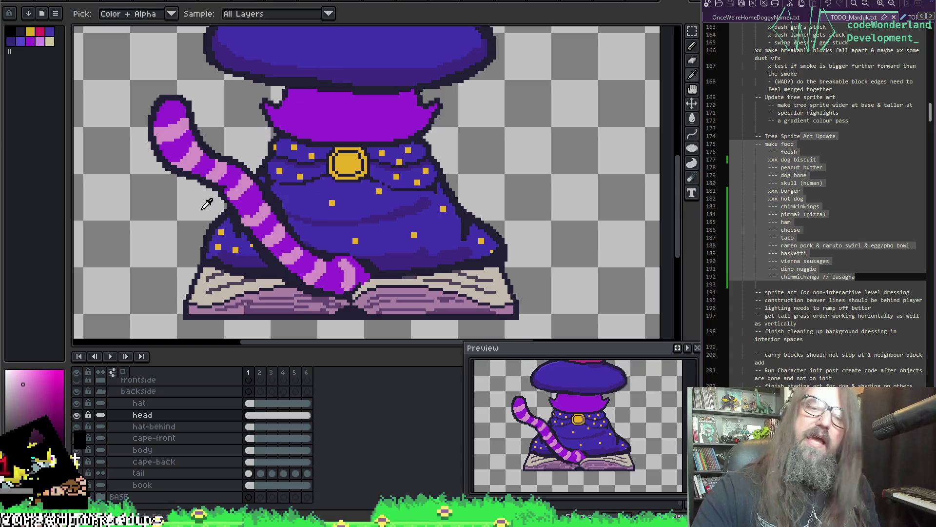
{"action": "left_click", "coordinate": [244, 216], "text": "alt"}
{"action": "key", "text": "ctrl+z"}
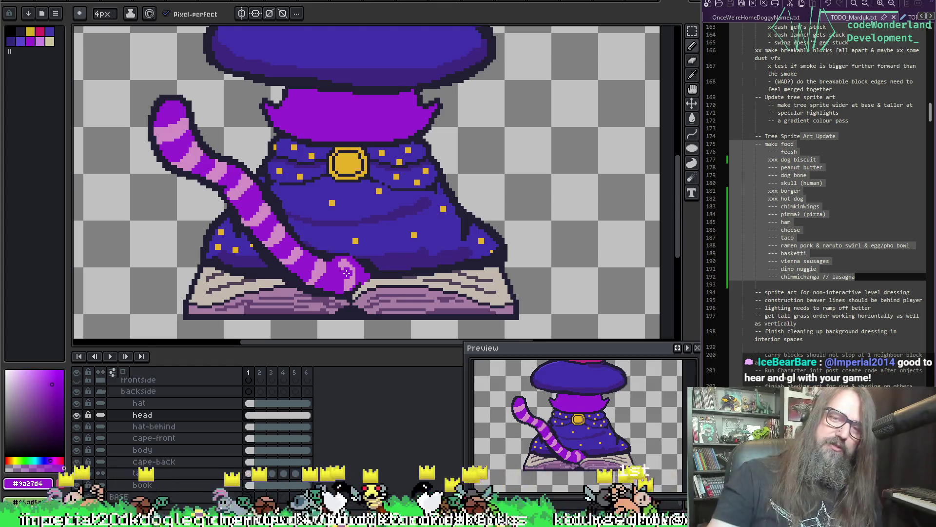
{"action": "left_click", "coordinate": [319, 271], "text": "alt"}
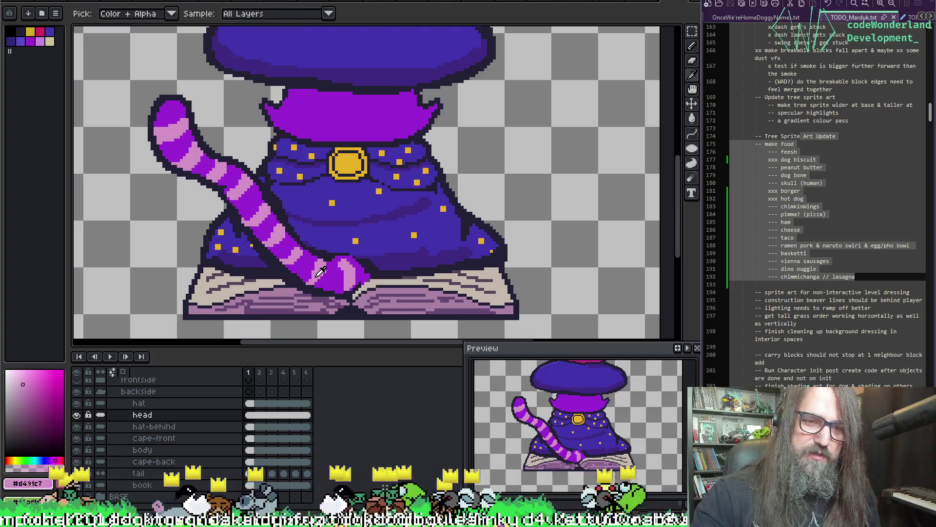
{"action": "left_click", "coordinate": [315, 273], "text": "alt"}
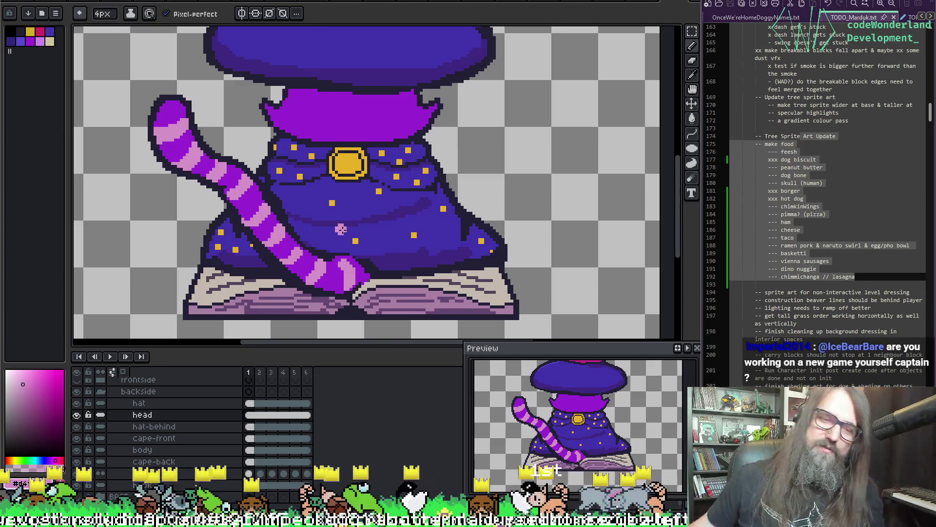
{"action": "left_click", "coordinate": [341, 280], "text": "alt"}
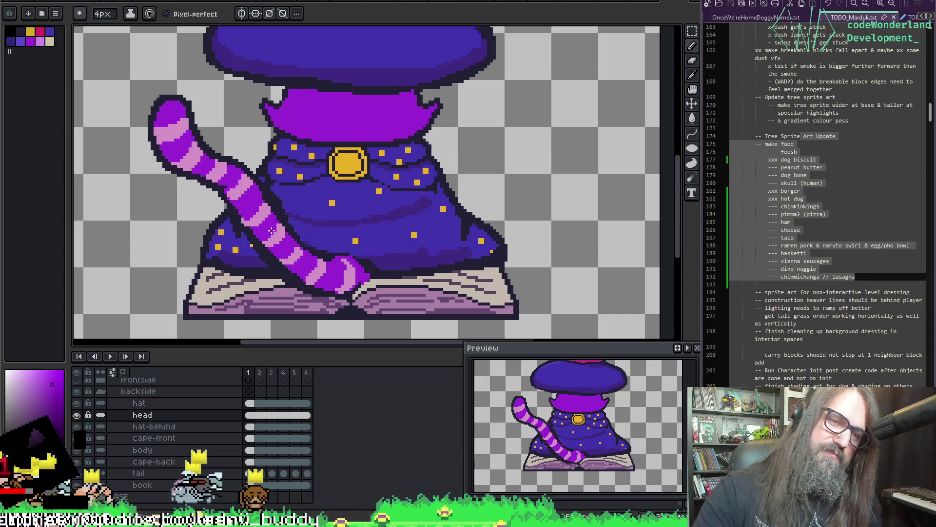
{"action": "key", "text": "ctrl+z"}
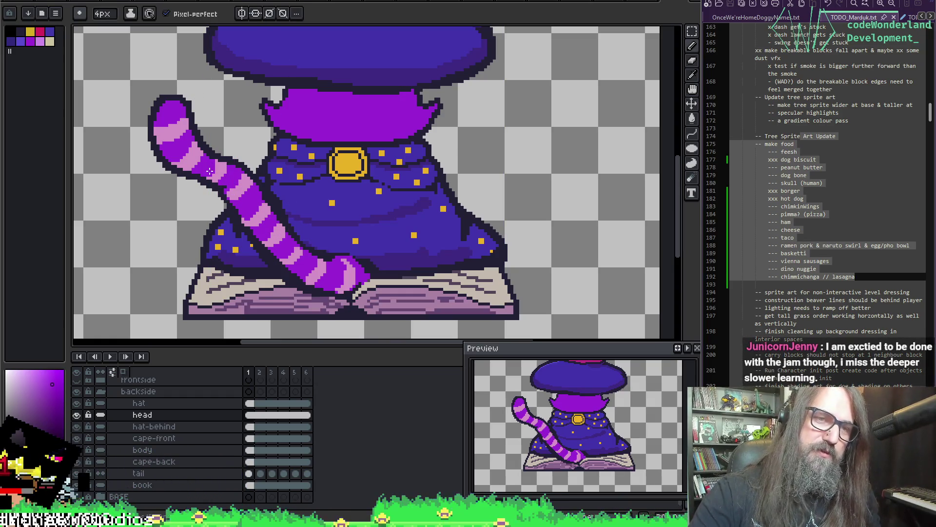
{"action": "key", "text": "ctrl+z"}
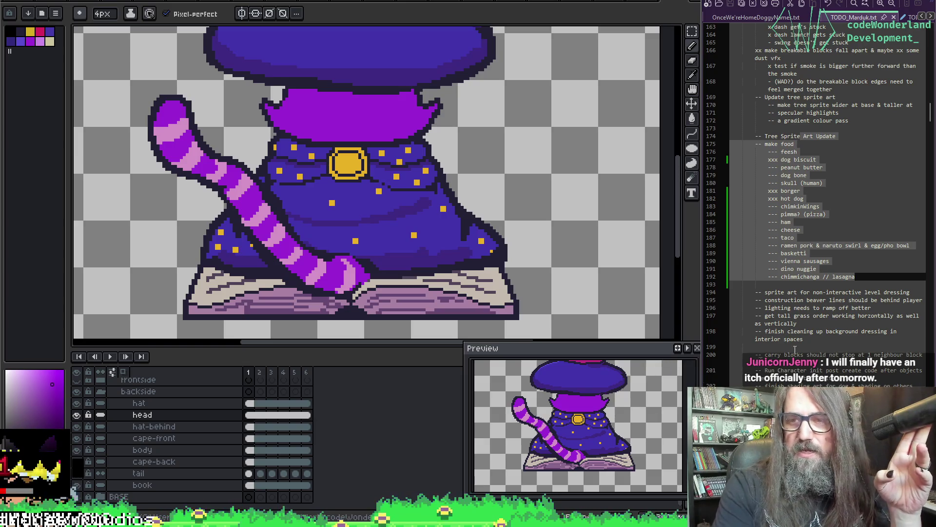
{"action": "left_click", "coordinate": [800, 323]}
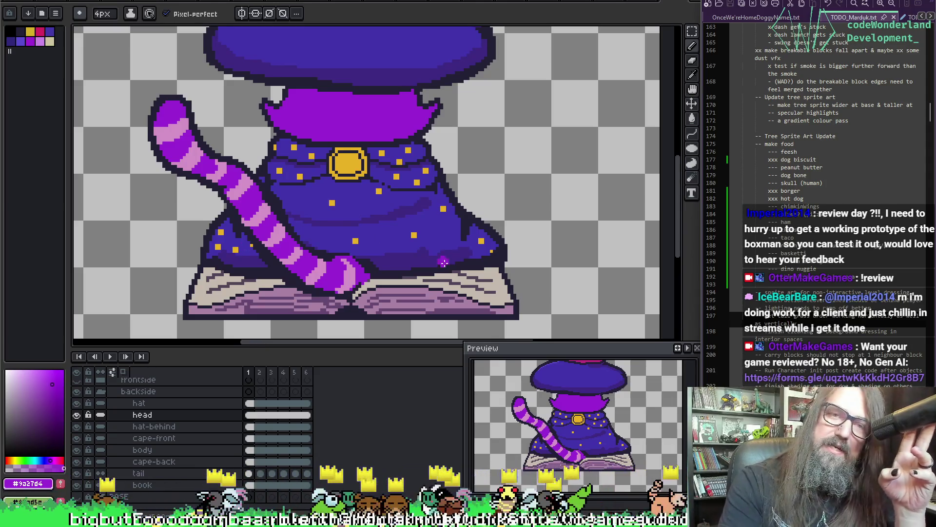
{"action": "scroll", "coordinate": [315, 290], "scroll_direction": "down", "scroll_amount": 3}
{"action": "scroll", "coordinate": [322, 277], "scroll_direction": "up", "scroll_amount": 4}
{"action": "scroll", "coordinate": [274, 179], "scroll_direction": "down", "scroll_amount": 2}
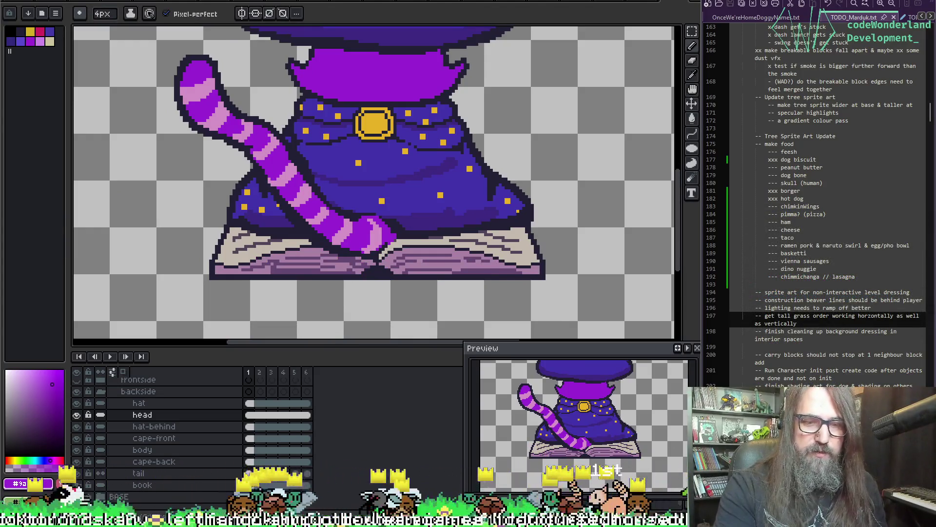
{"action": "left_click", "coordinate": [338, 473]}
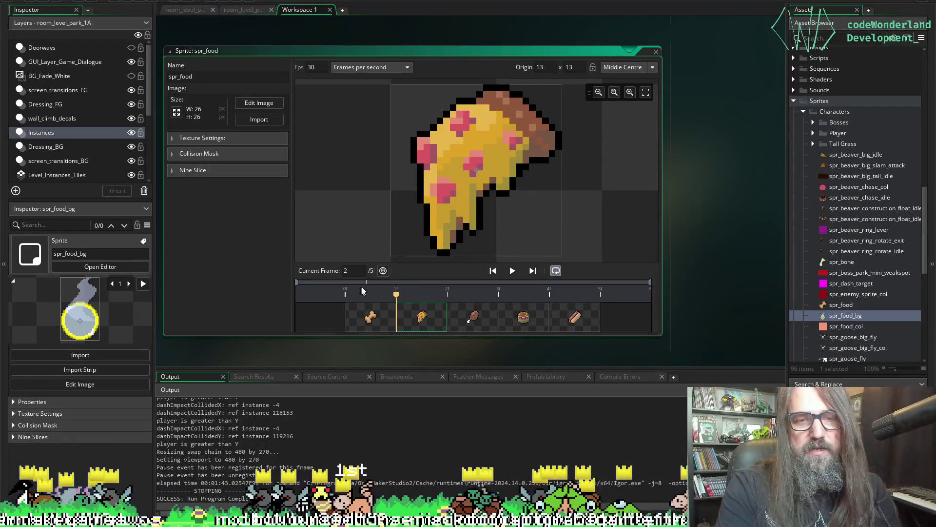
- Browse spr_food's frames out to the hot dog and back to the bone, then return to Aseprite
{"action": "left_click", "coordinate": [459, 315]}
{"action": "left_click", "coordinate": [388, 328]}
{"action": "left_click", "coordinate": [553, 325]}
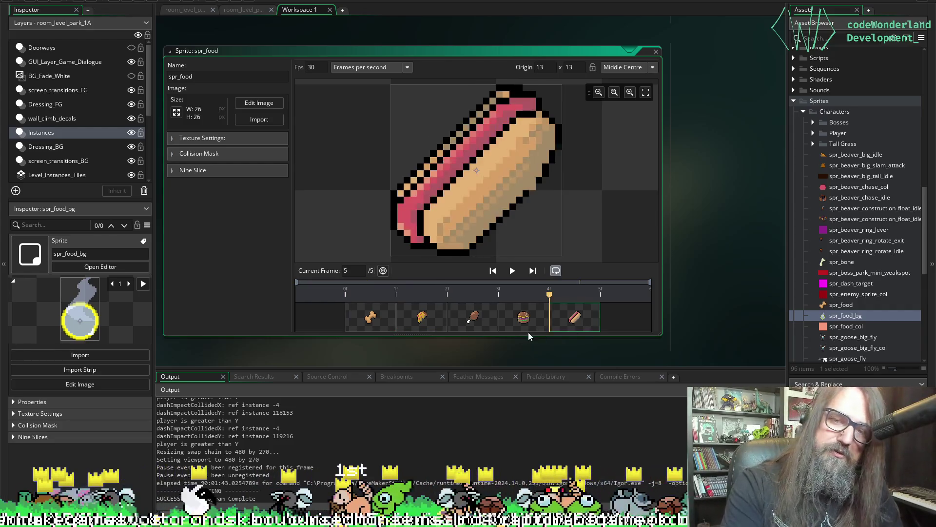
{"action": "left_click", "coordinate": [522, 321]}
{"action": "left_click", "coordinate": [480, 321]}
{"action": "left_click", "coordinate": [435, 323]}
{"action": "left_click", "coordinate": [371, 320]}
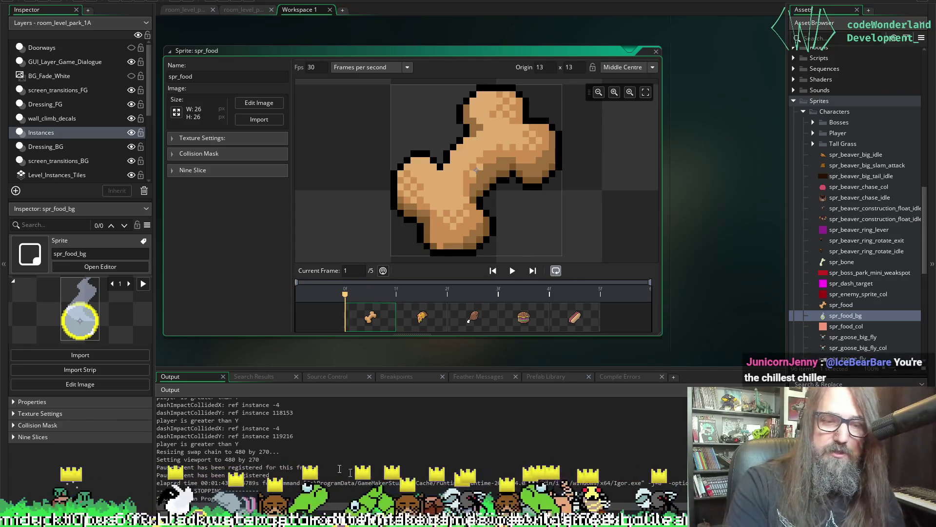
{"action": "key", "text": "alt+Tab"}
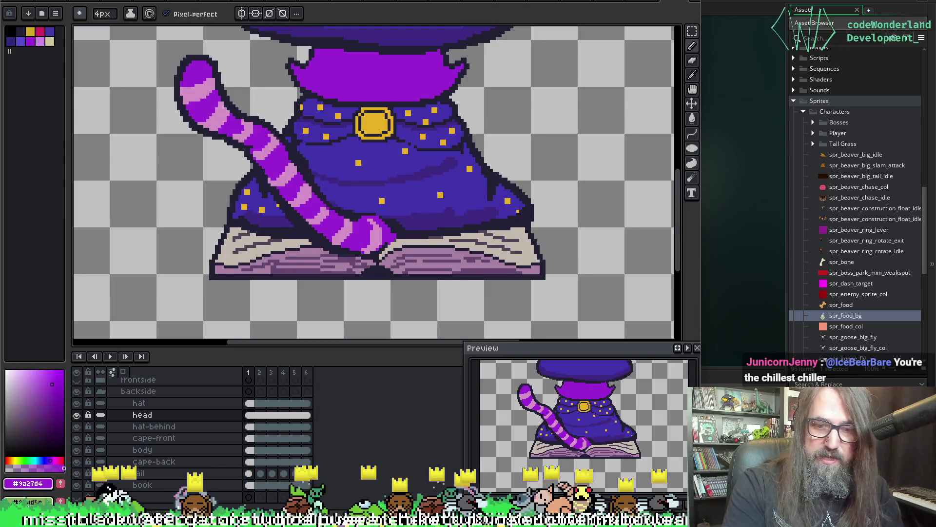
- Bring up the TODO food list and look over lines 174–192
{"action": "key", "text": "alt+Tab"}
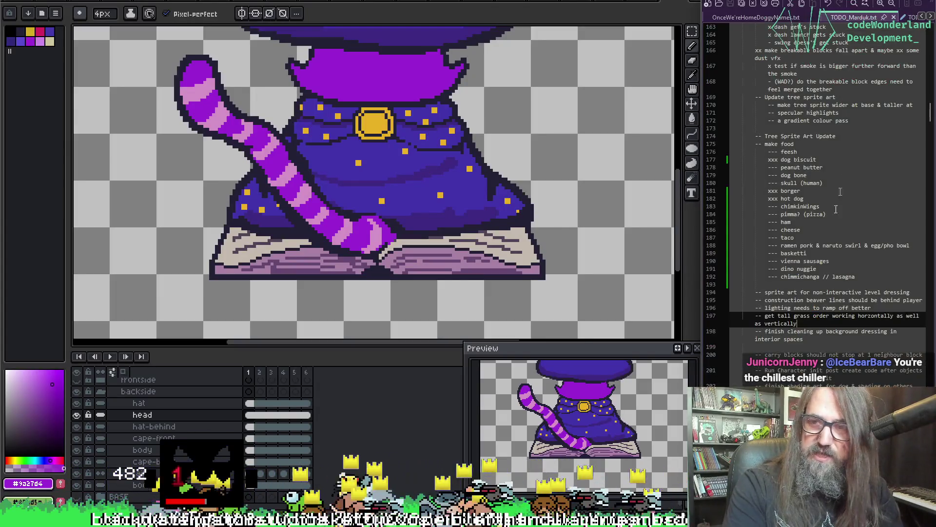
{"action": "mouse_move", "coordinate": [756, 137]}
{"action": "left_mouse_down"}
{"action": "mouse_move", "coordinate": [800, 166]}
{"action": "mouse_move", "coordinate": [829, 263]}
{"action": "mouse_move", "coordinate": [858, 276]}
{"action": "left_mouse_up"}
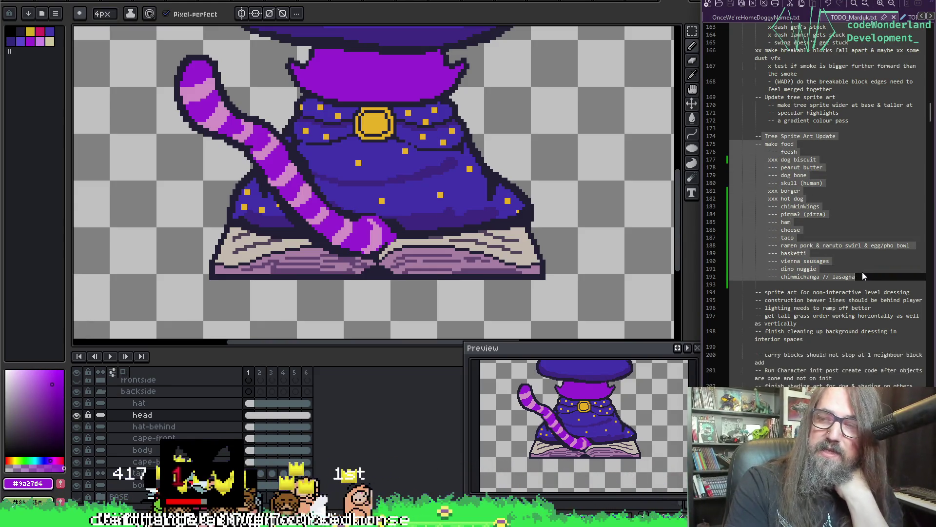
{"action": "key", "text": "Up"}
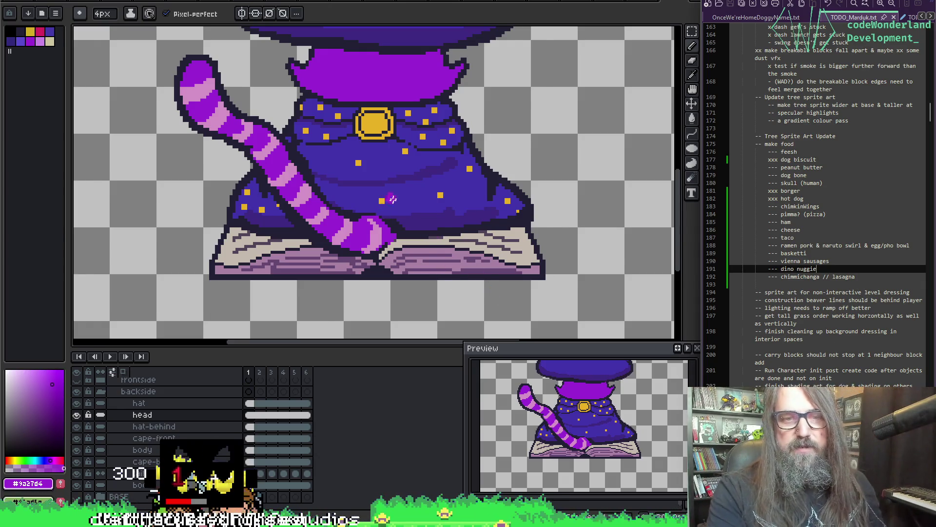
{"action": "scroll", "coordinate": [393, 199], "scroll_direction": "down", "scroll_amount": 3}
{"action": "scroll", "coordinate": [569, 247], "scroll_direction": "up", "scroll_amount": 2}
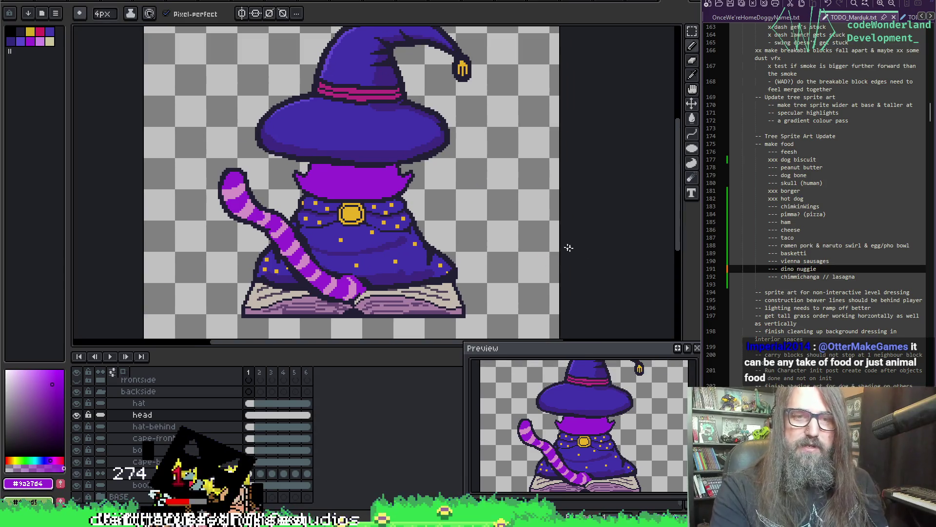
- Play the tail animation and toggle the head layer off and on to inspect the robe
{"action": "key", "text": "Return"}
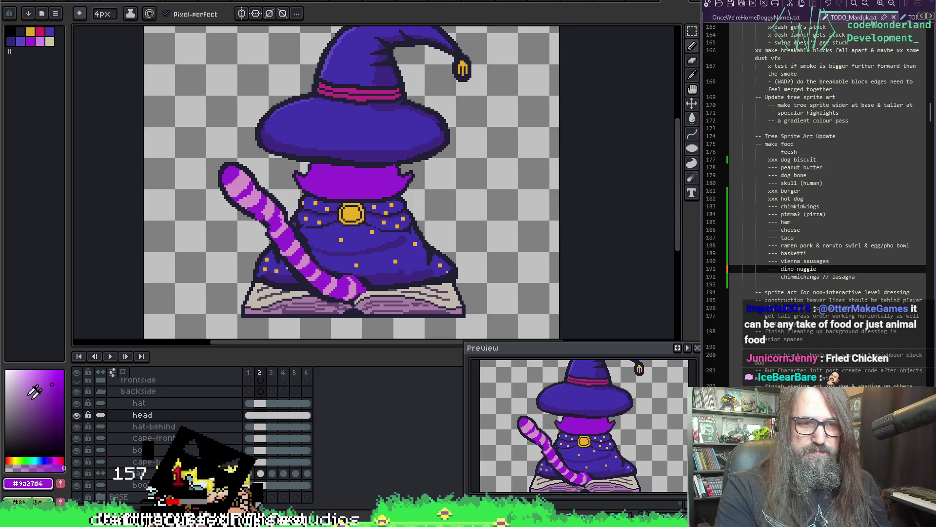
{"action": "left_click", "coordinate": [76, 416]}
{"action": "left_click", "coordinate": [76, 416]}
{"action": "left_click", "coordinate": [76, 416]}
{"action": "left_click", "coordinate": [76, 415]}
{"action": "mouse_move", "coordinate": [295, 318]}
{"action": "left_mouse_down"}
{"action": "mouse_move", "coordinate": [296, 289]}
{"action": "mouse_move", "coordinate": [273, 312]}
{"action": "left_mouse_up"}
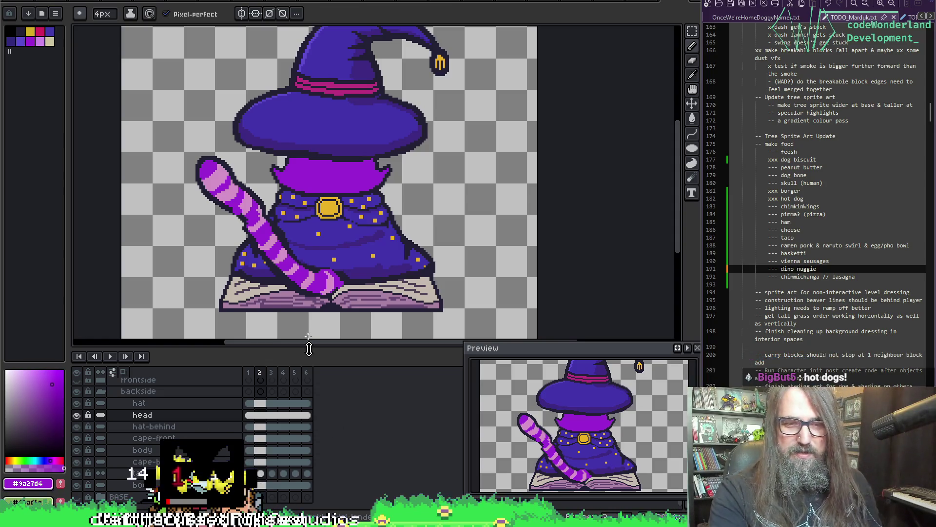
- Replay and stop the tail animation, recheck the body without the head, and pick the rectangular marquee
{"action": "key", "text": "Return"}
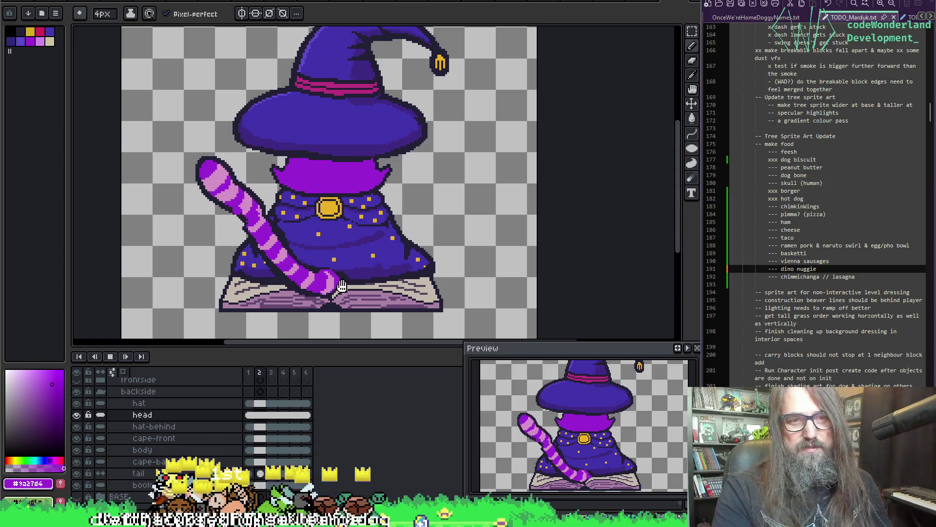
{"action": "key", "text": "Return"}
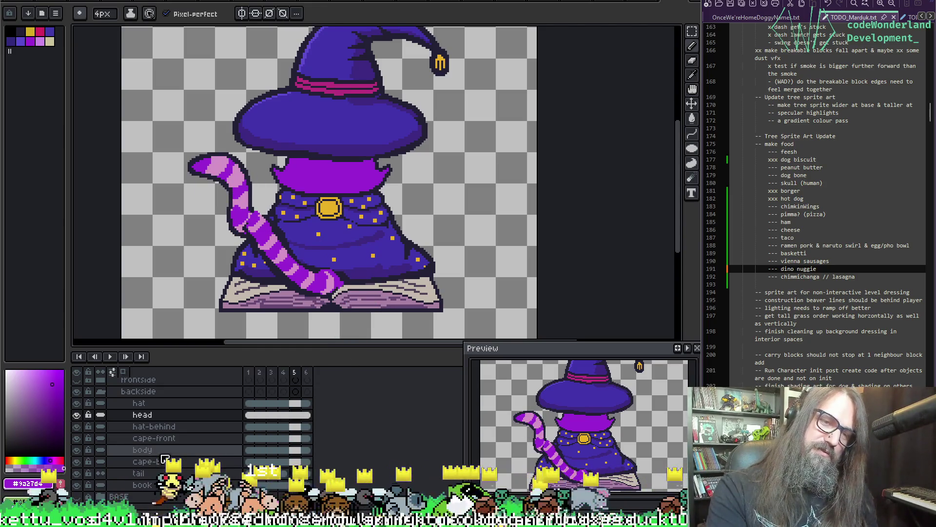
{"action": "left_click", "coordinate": [77, 415]}
{"action": "left_click", "coordinate": [77, 415]}
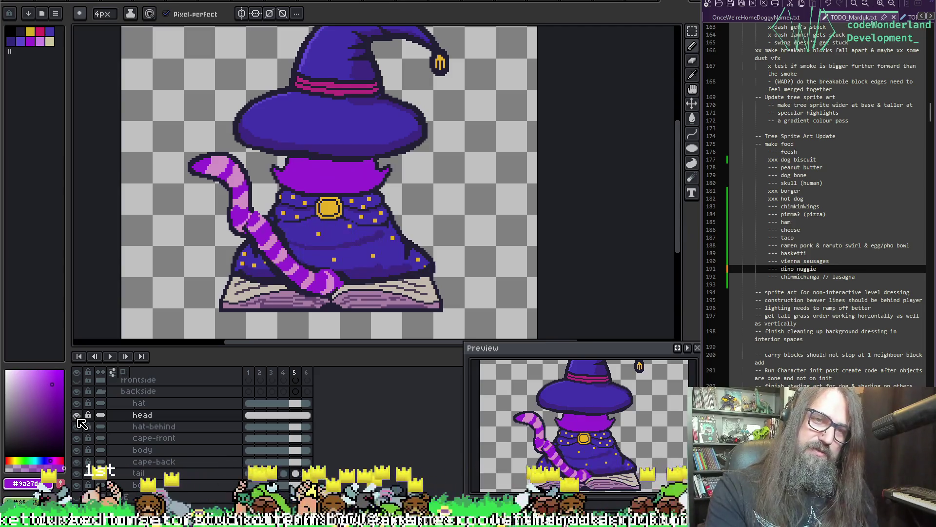
{"action": "key", "text": "m"}
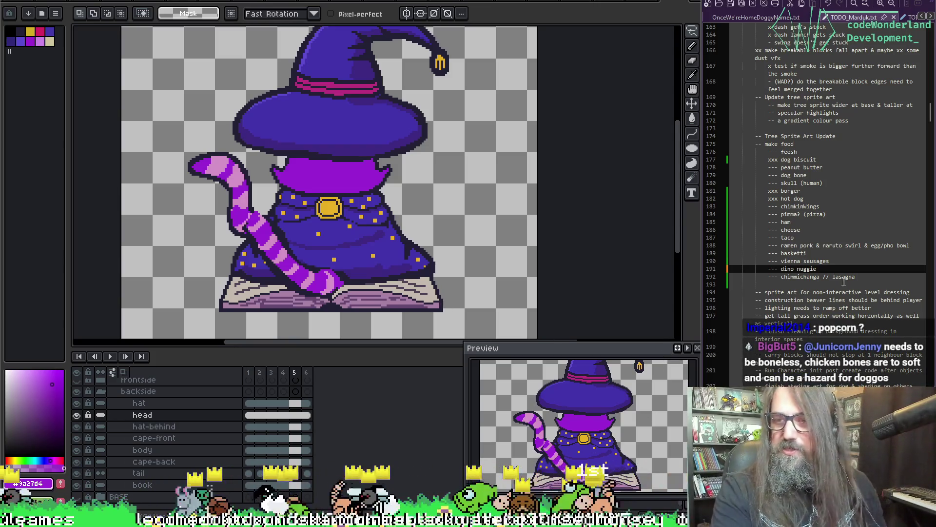
- Add 'popcorn' below lasagna and start typing 'chimkin nuggies -' before 'dino nuggie'
{"action": "left_click", "coordinate": [870, 277]}
{"action": "key", "text": "Return"}
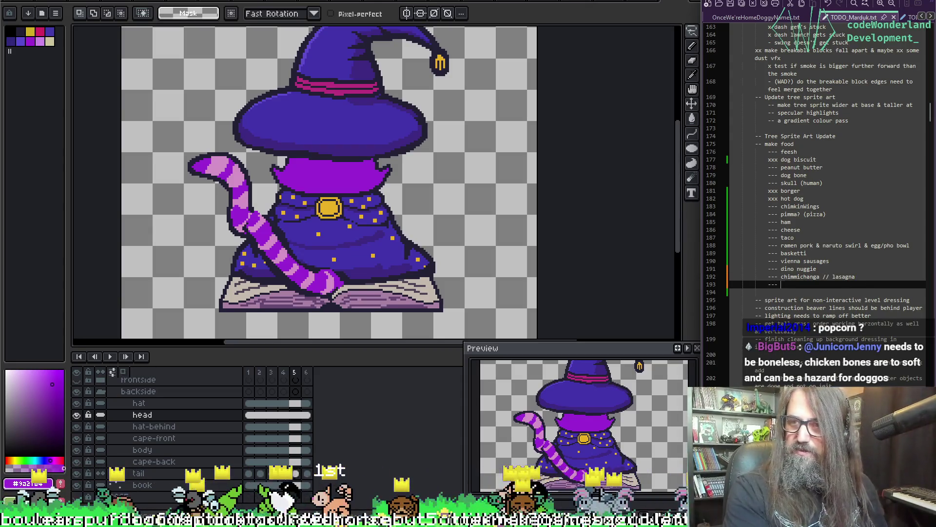
{"action": "type", "text": "popcorn"}
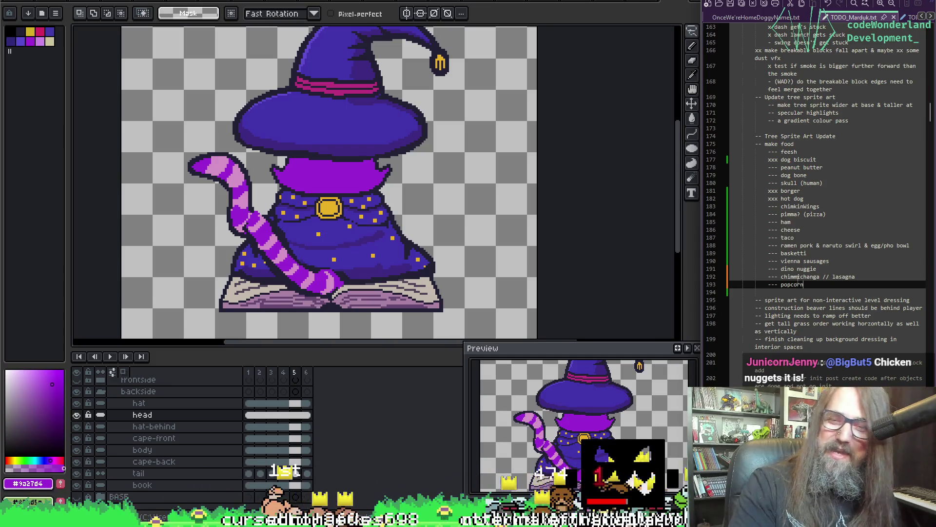
{"action": "left_click", "coordinate": [832, 266]}
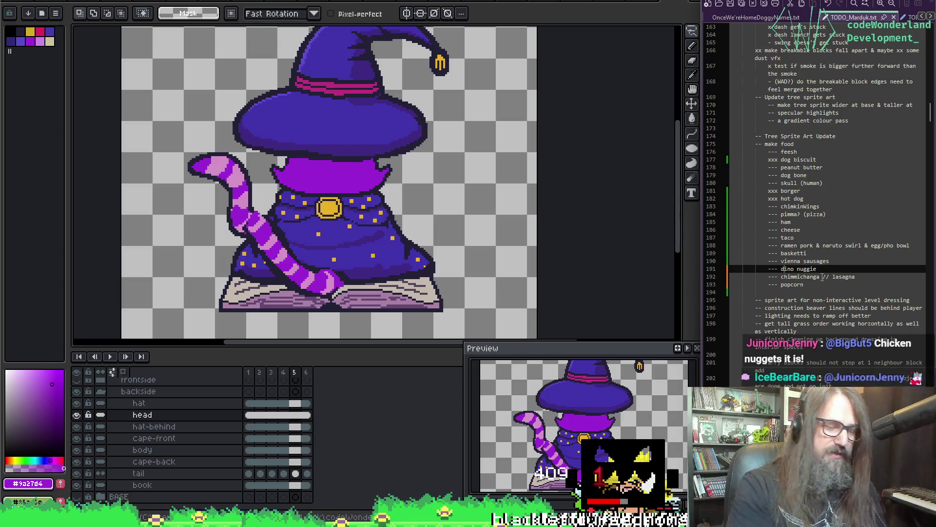
{"action": "type", "text": "chimkin "}
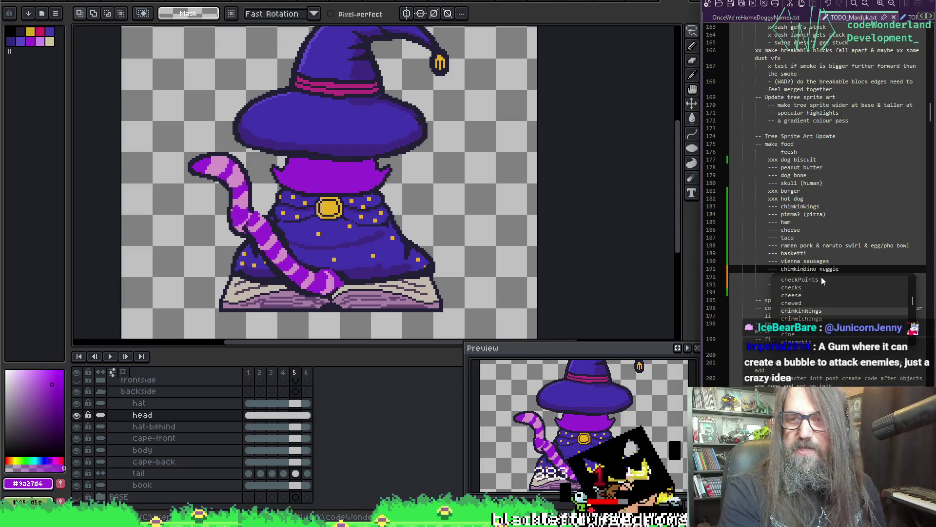
{"action": "type", "text": "nuggies -"}
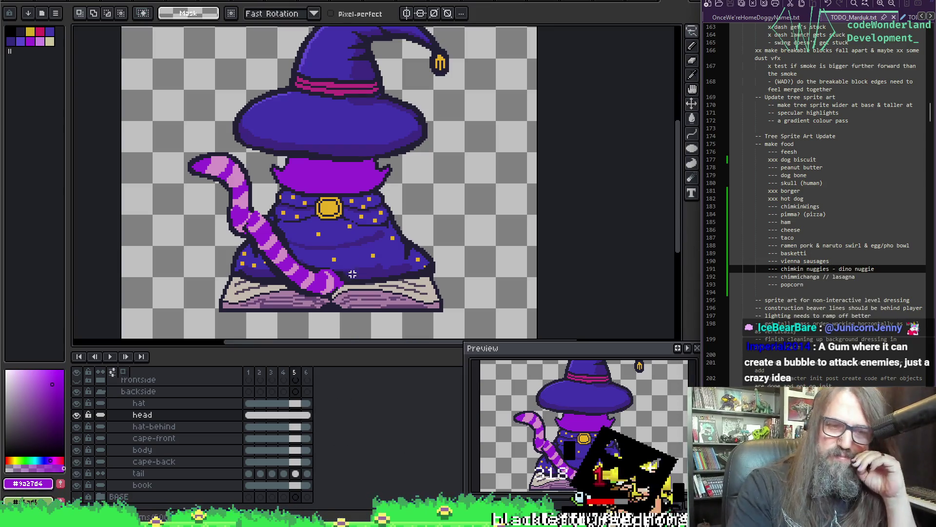
{"action": "scroll", "coordinate": [209, 108], "scroll_direction": "up", "scroll_amount": 1}
{"action": "scroll", "coordinate": [328, 240], "scroll_direction": "down", "scroll_amount": 1}
{"action": "scroll", "coordinate": [328, 240], "scroll_direction": "up", "scroll_amount": 1}
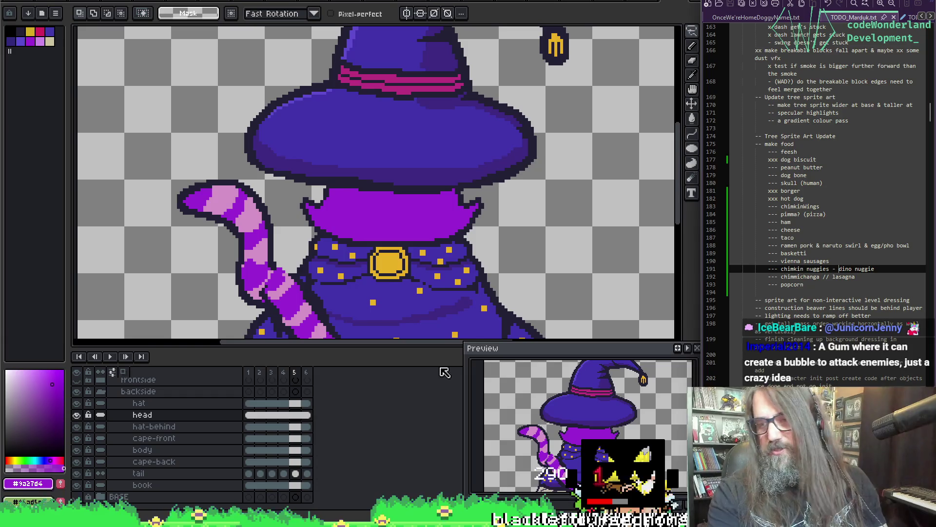
{"action": "mouse_move", "coordinate": [338, 521]}
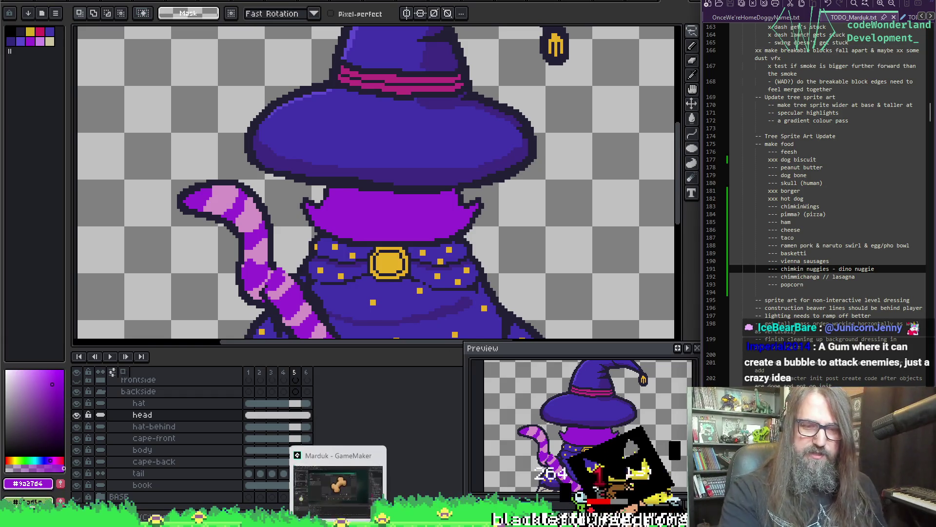
{"action": "scroll", "coordinate": [307, 246], "scroll_direction": "down", "scroll_amount": 1}
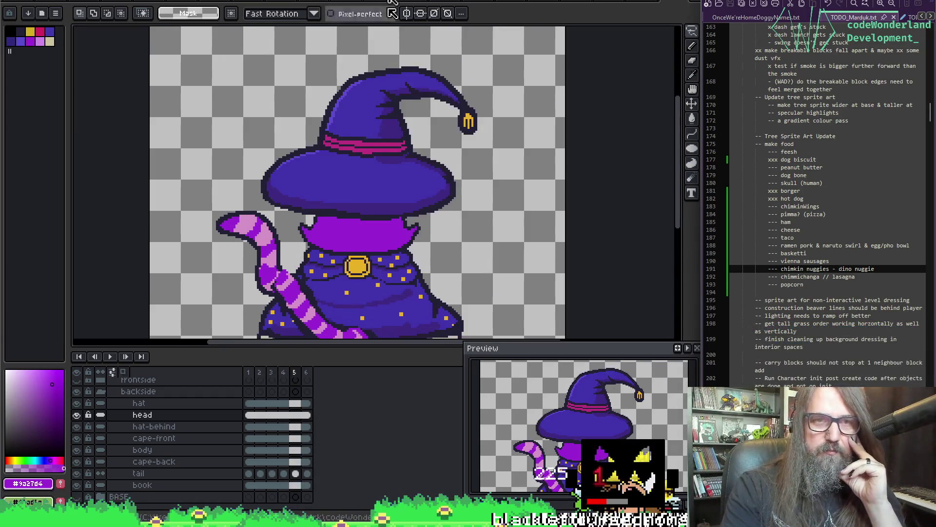
{"action": "left_click", "coordinate": [299, 3]}
{"action": "left_click", "coordinate": [280, 3]}
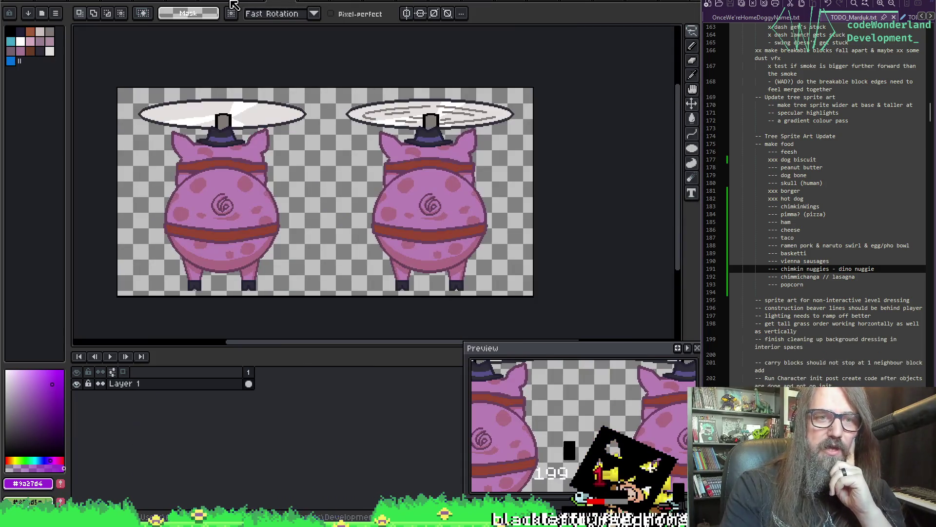
{"action": "left_click", "coordinate": [252, 4]}
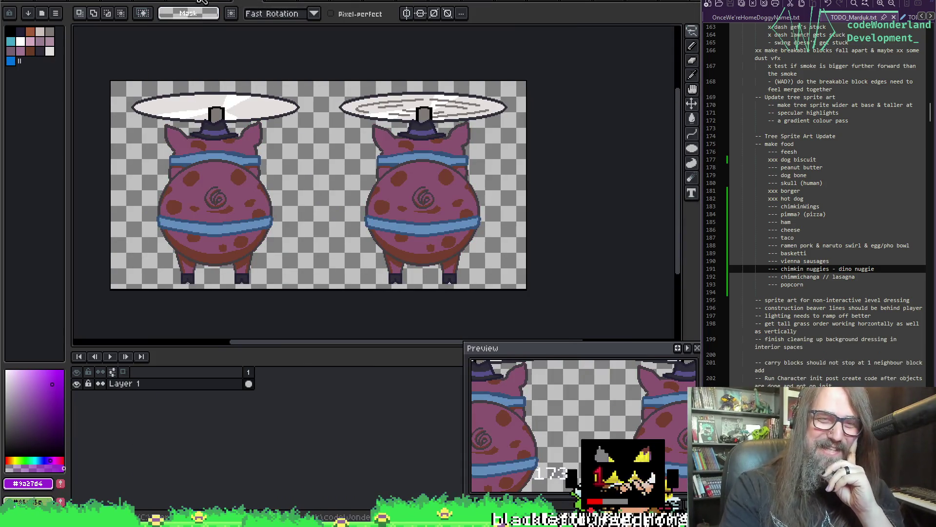
{"action": "left_click", "coordinate": [212, 2]}
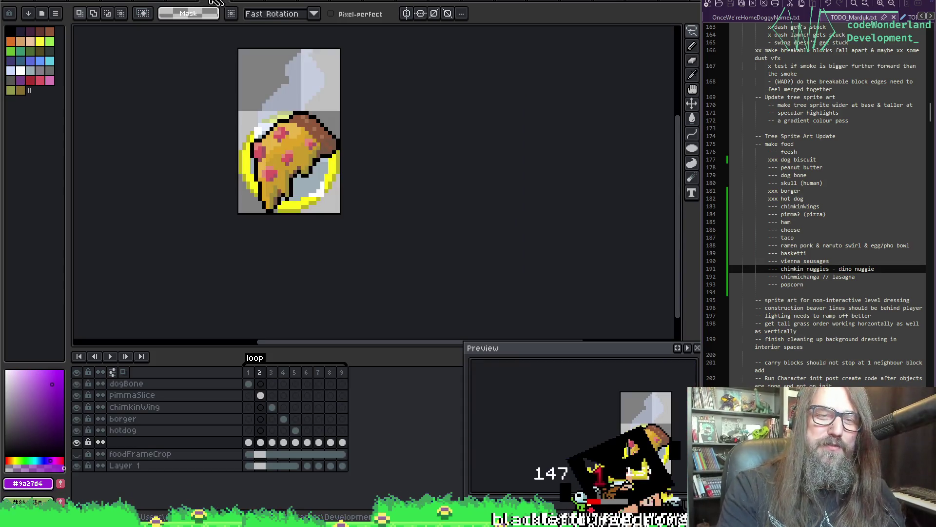
{"action": "left_click", "coordinate": [250, 3]}
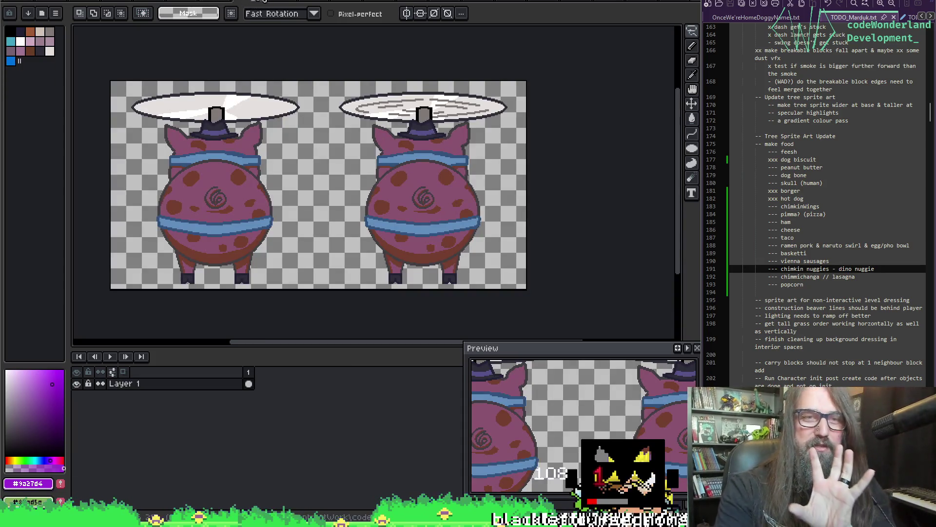
{"action": "left_click", "coordinate": [288, 4]}
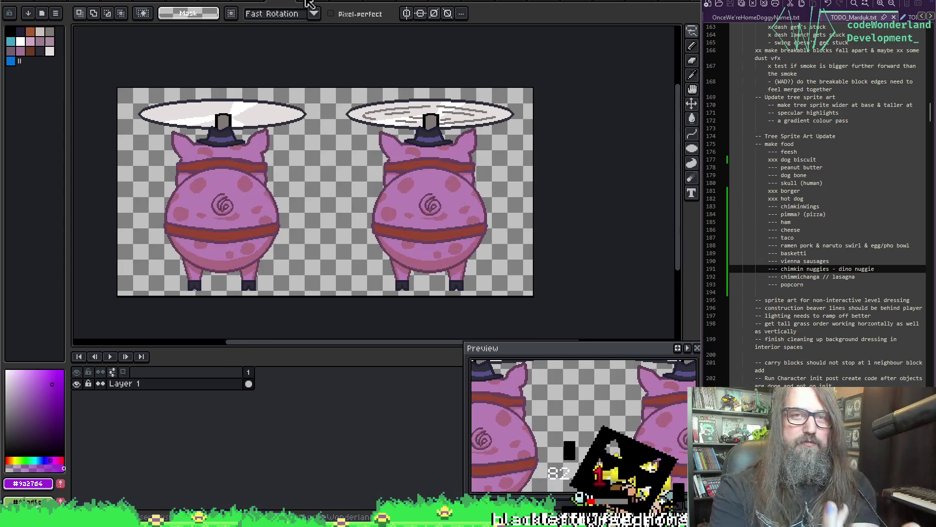
{"action": "left_click", "coordinate": [312, 6]}
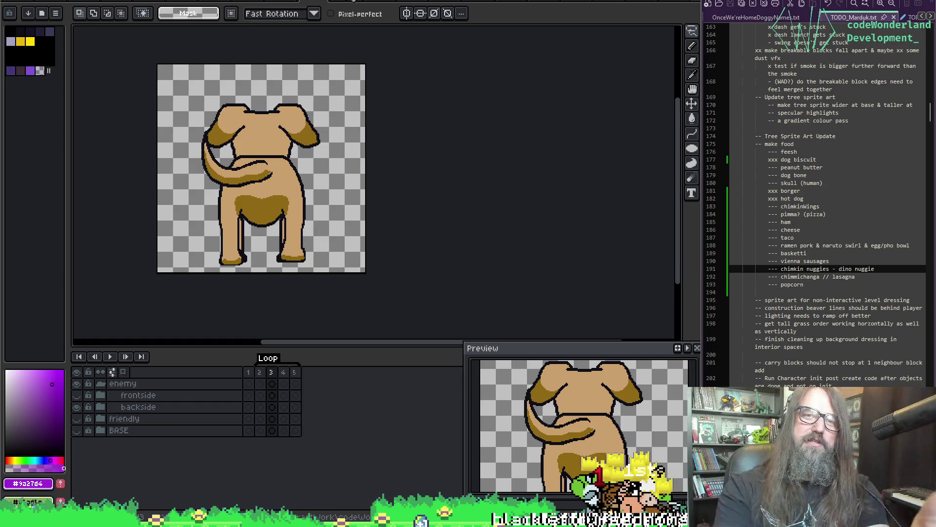
{"action": "left_click", "coordinate": [354, 1]}
{"action": "left_click", "coordinate": [380, 2]}
{"action": "left_click", "coordinate": [413, 3]}
{"action": "left_click", "coordinate": [445, 4]}
{"action": "left_click", "coordinate": [444, 3]}
{"action": "key", "text": "Return"}
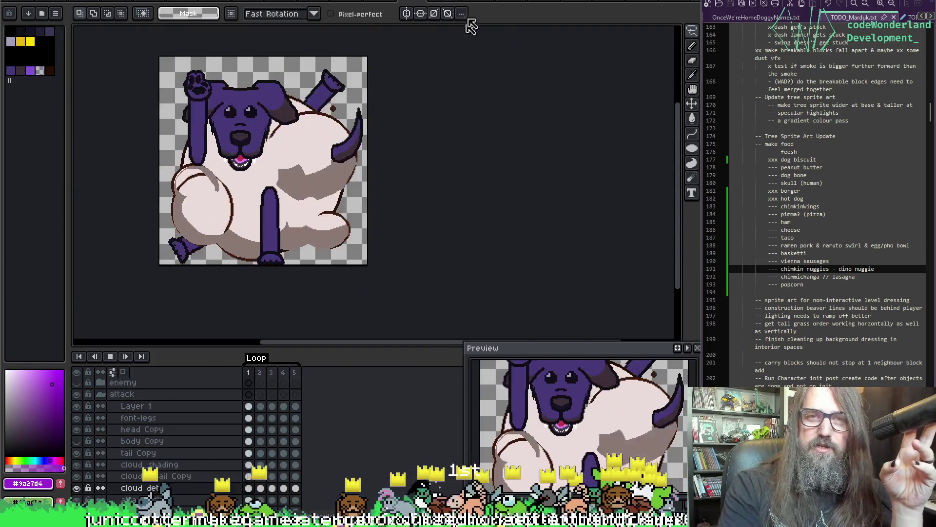
{"action": "left_click", "coordinate": [444, 4]}
{"action": "left_click", "coordinate": [485, 5]}
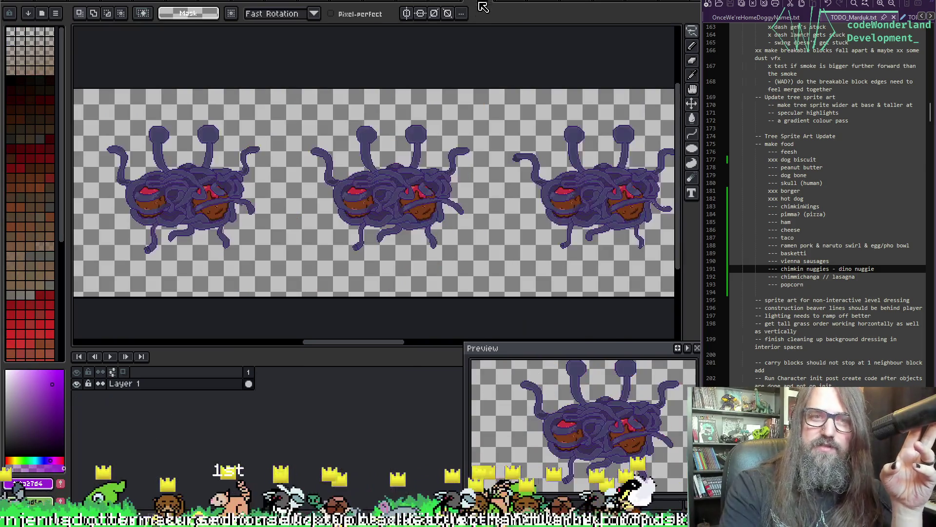
{"action": "scroll", "coordinate": [447, 121], "scroll_direction": "down", "scroll_amount": 3}
{"action": "scroll", "coordinate": [447, 121], "scroll_direction": "up", "scroll_amount": 2}
{"action": "scroll", "coordinate": [397, 212], "scroll_direction": "down", "scroll_amount": 1}
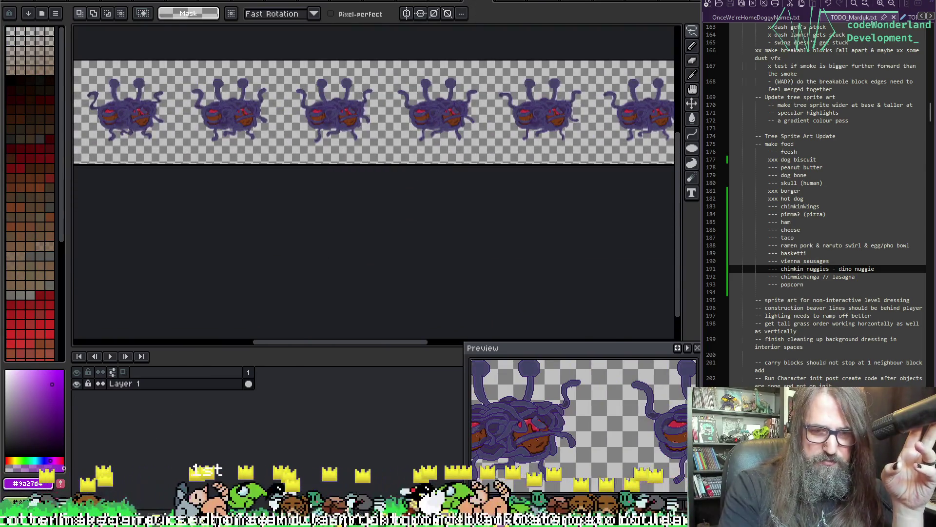
{"action": "mouse_move", "coordinate": [338, 518]}
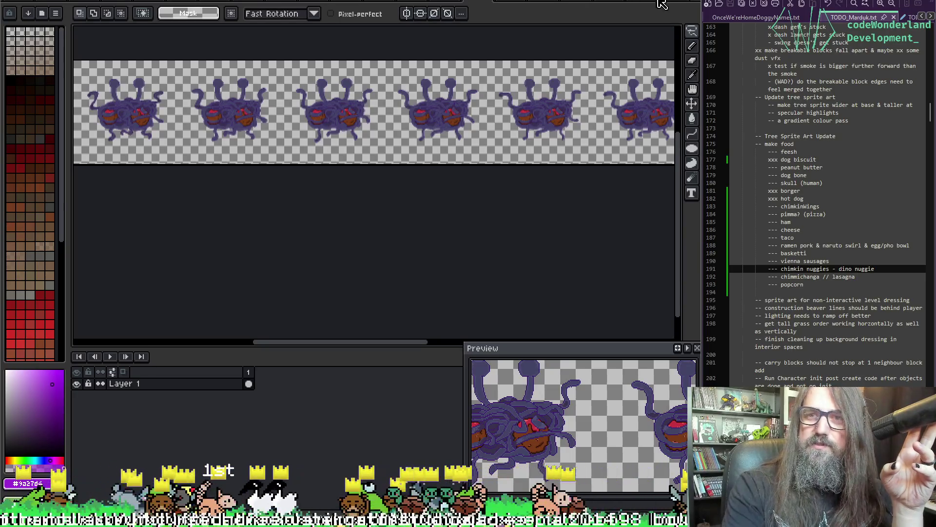
{"action": "left_click", "coordinate": [664, 4]}
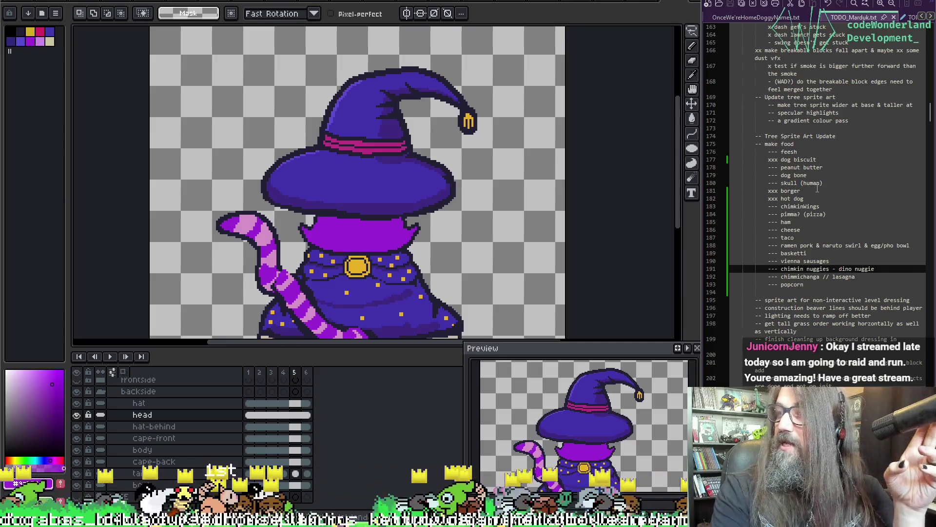
- Add a 'gum' item below popcorn in the food list, then switch to GameMaker
{"action": "left_click", "coordinate": [815, 285]}
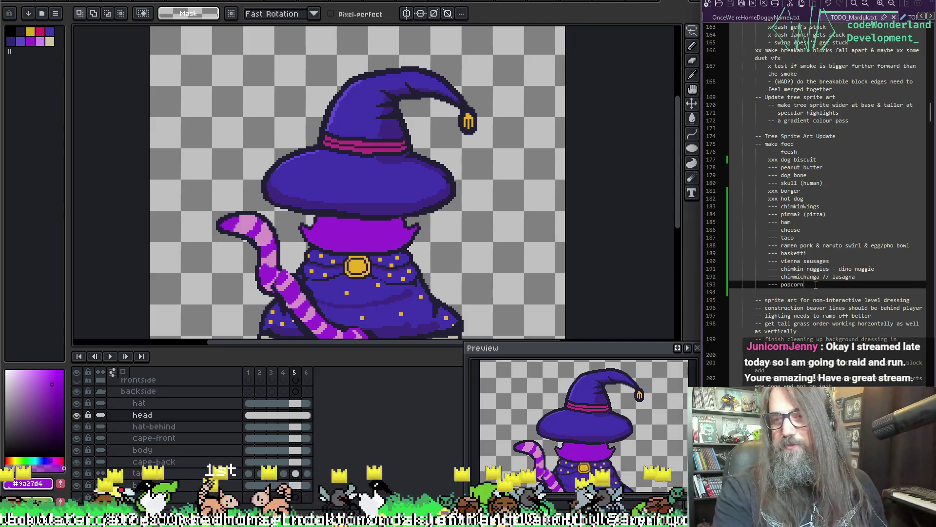
{"action": "key", "text": "Return"}
{"action": "type", "text": "---"}
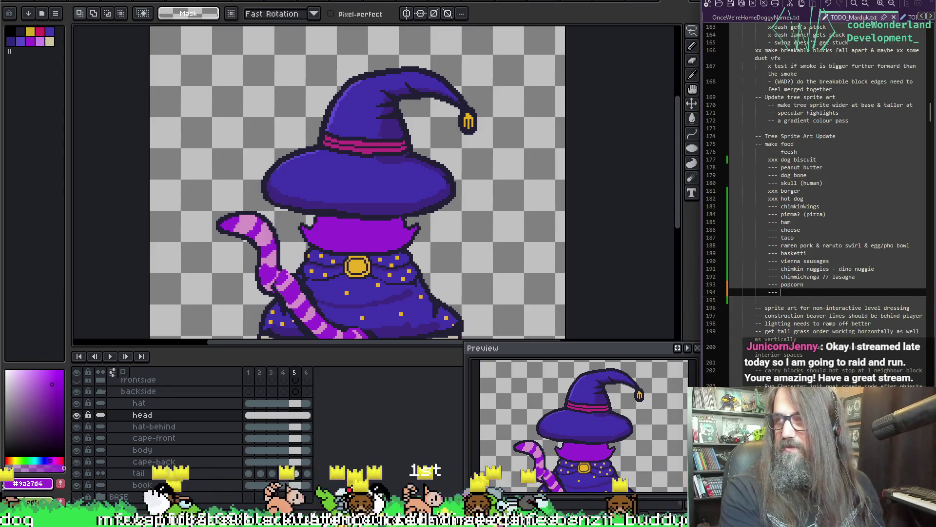
{"action": "type", "text": "gum"}
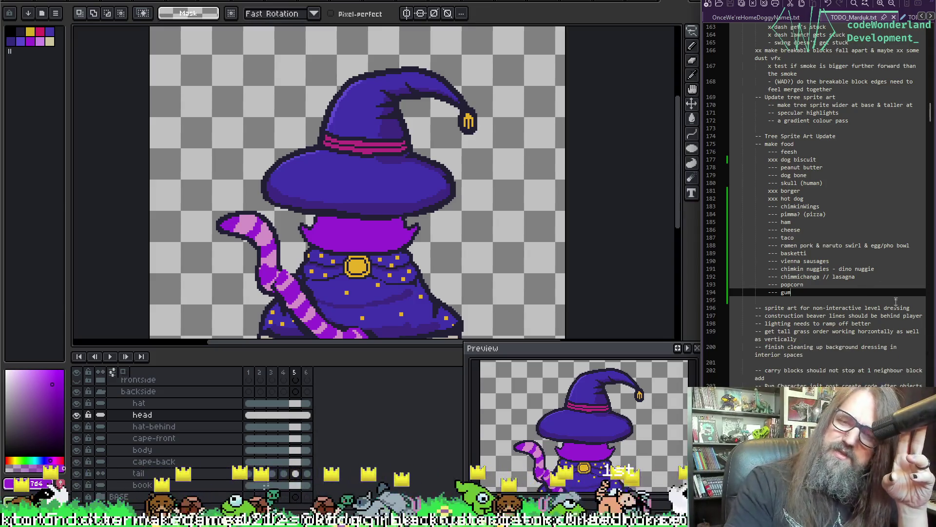
{"action": "left_click", "coordinate": [809, 277]}
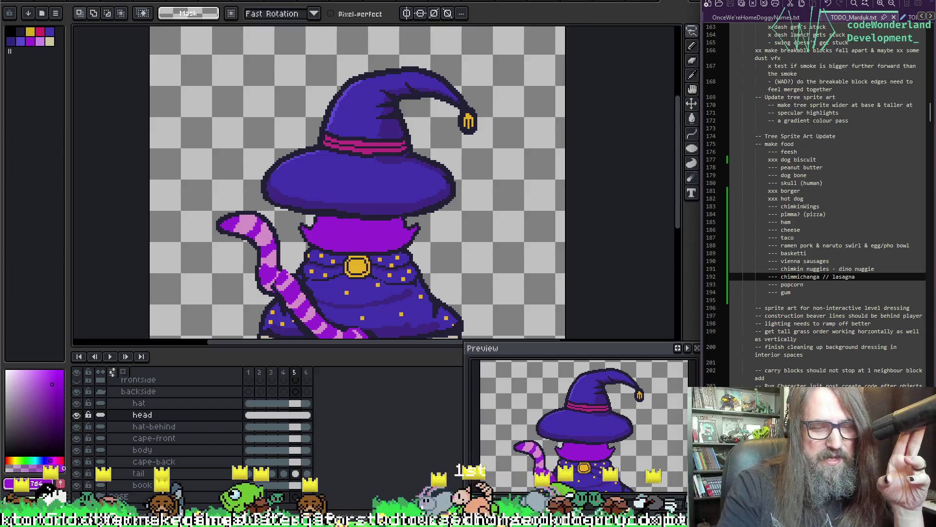
{"action": "key", "text": "alt+Tab"}
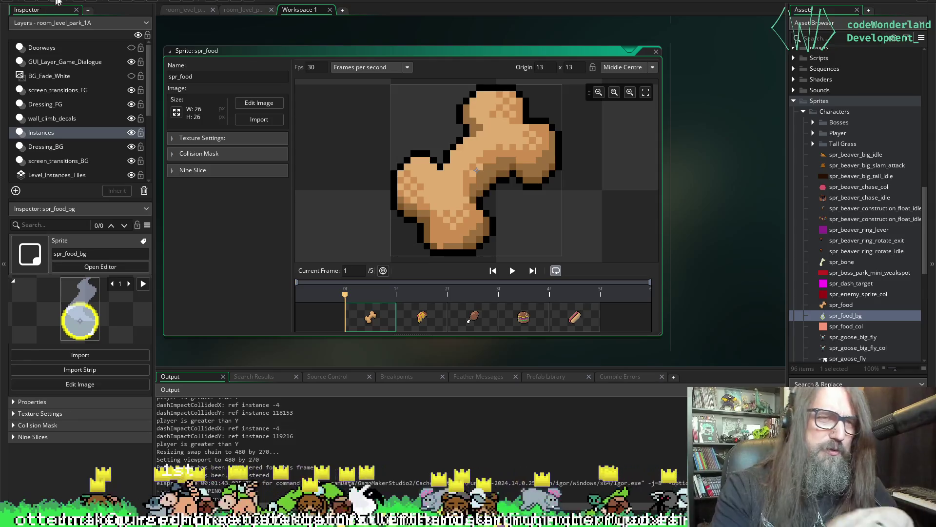
- Run the Marduk game from GameMaker's toolbar to reach its title menu
{"action": "left_click", "coordinate": [129, 2]}
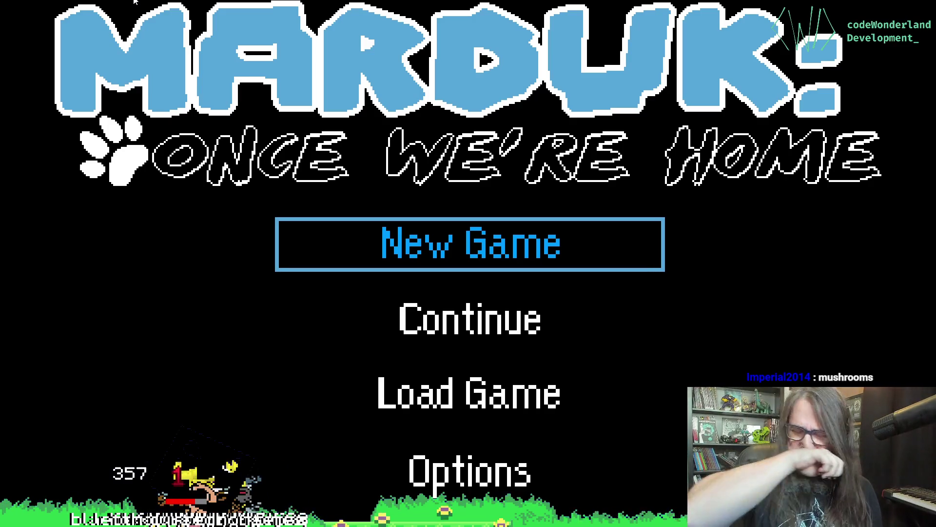
- Continue the saved game and enter park level 1-1A from the map
{"action": "key", "text": "Down"}
{"action": "key", "text": "Return"}
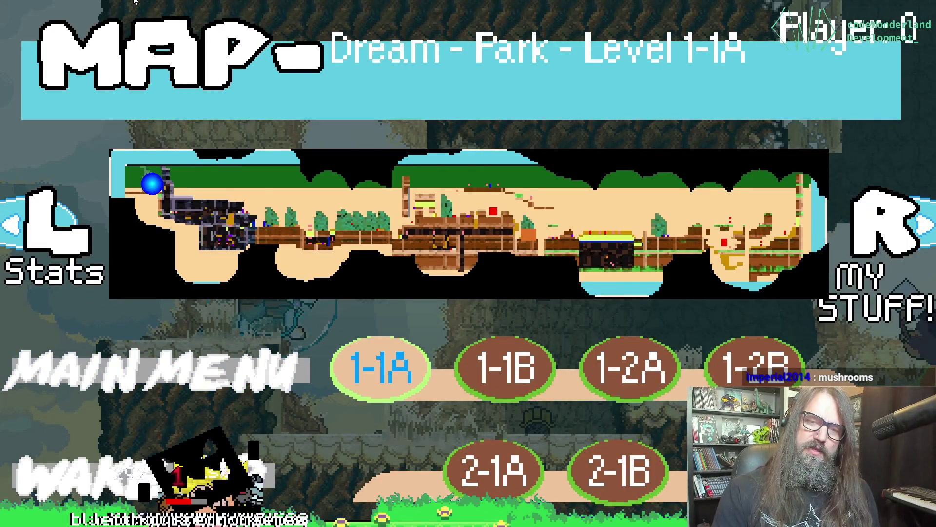
{"action": "key", "text": "Return"}
- Run the dog right past the big tree into the rock-wall cave, then exit fullscreen
{"action": "key", "text": "Left"}
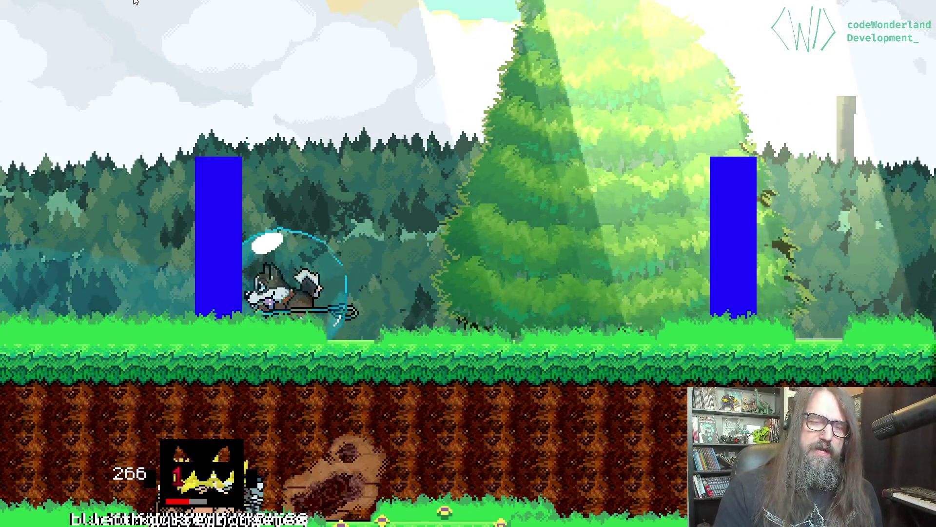
{"action": "key", "text": "Right"}
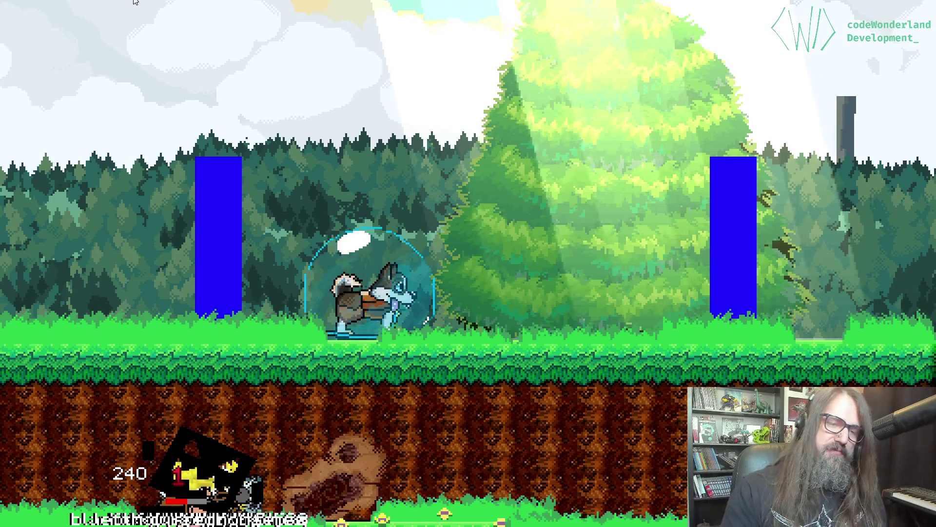
{"action": "key", "text": "Right"}
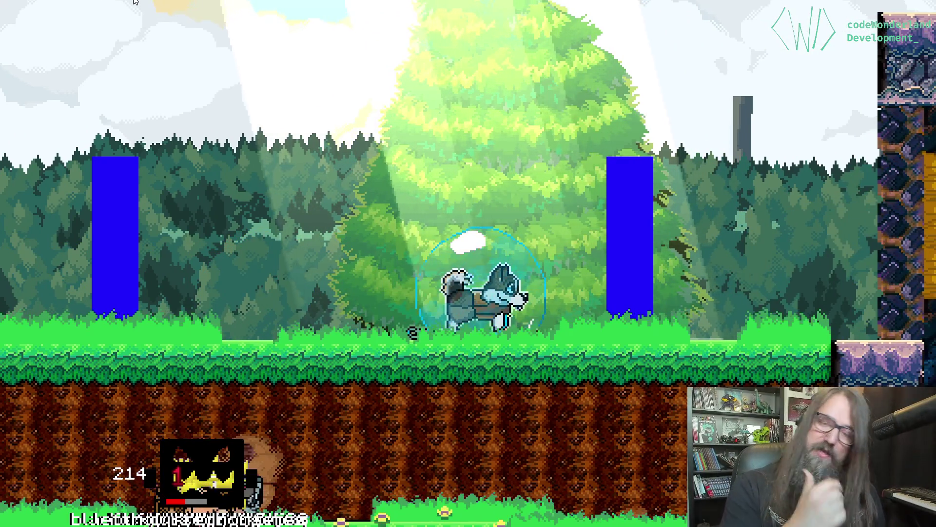
{"action": "key", "text": "Right"}
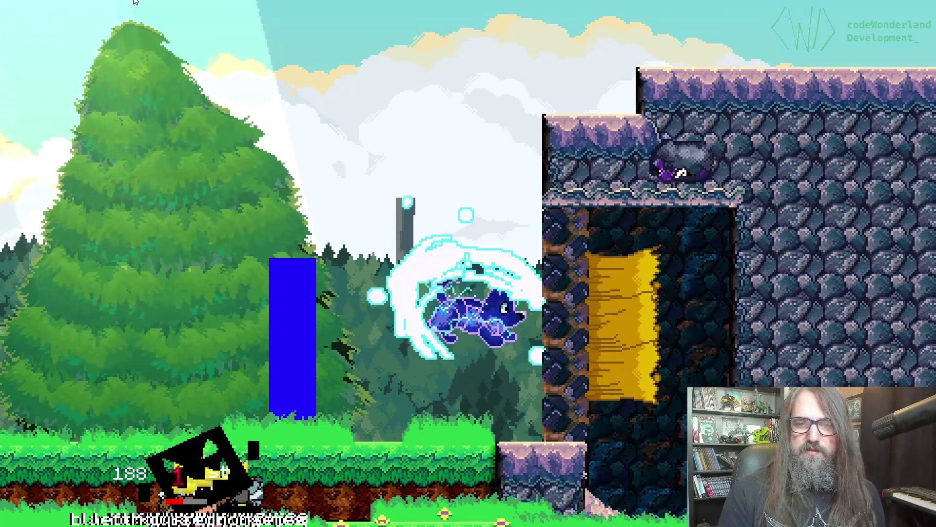
{"action": "key", "text": "Right"}
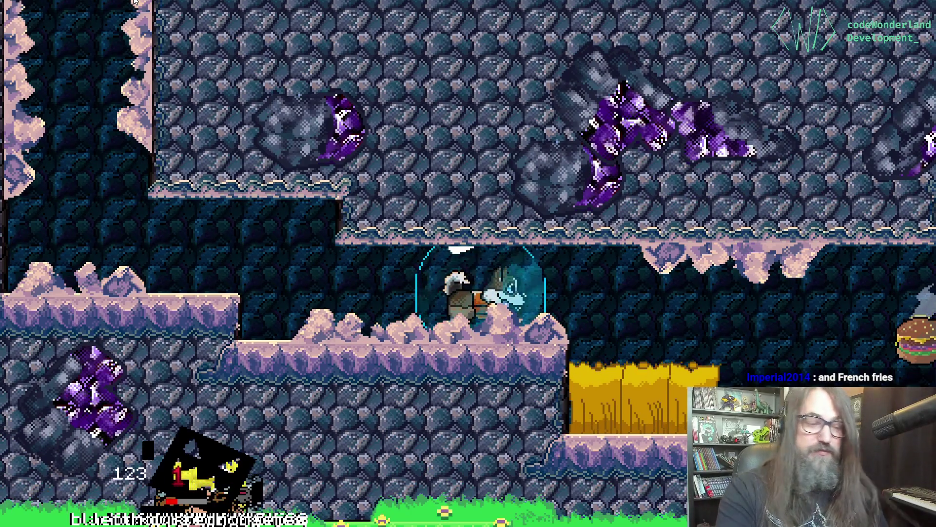
{"action": "key", "text": "alt+Return"}
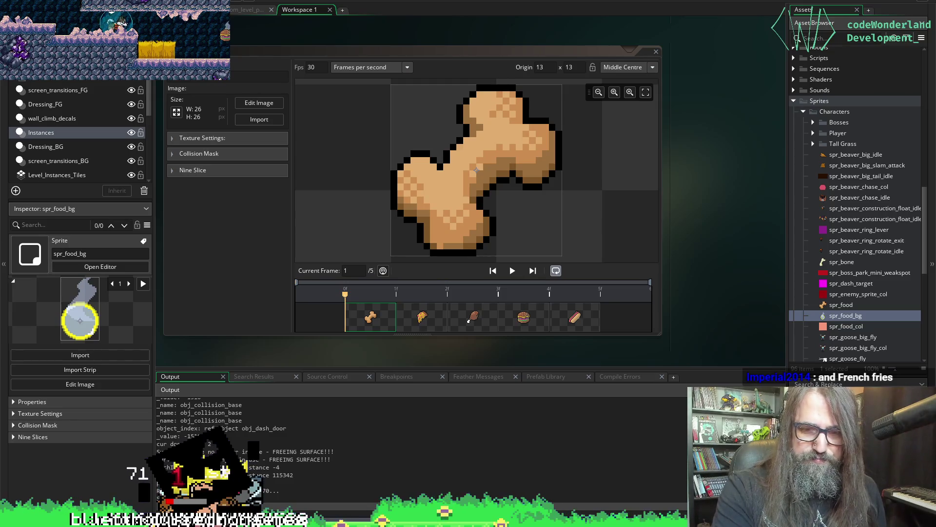
- Add a '--- frenchfries' item after gum in TODO_Marduk.txt, fixing typos
{"action": "key", "text": "alt+Tab"}
{"action": "left_click", "coordinate": [803, 294]}
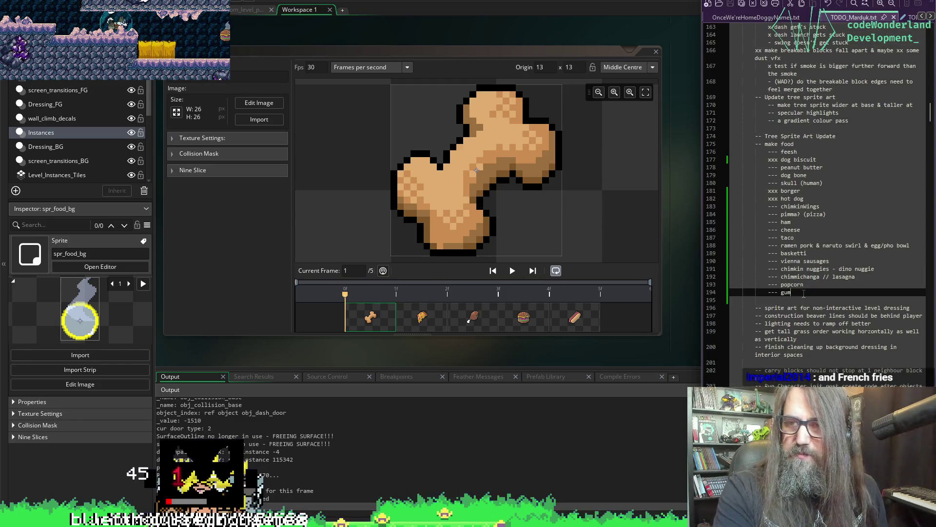
{"action": "key", "text": "Return"}
{"action": "type", "text": "--- re"}
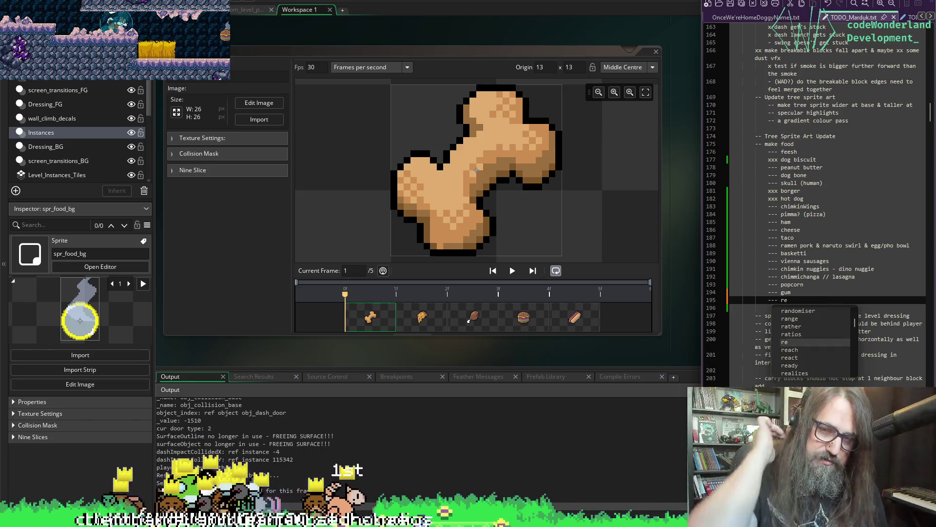
{"action": "key", "text": "BackSpace"}
{"action": "key", "text": "BackSpace"}
{"action": "type", "text": "f"}
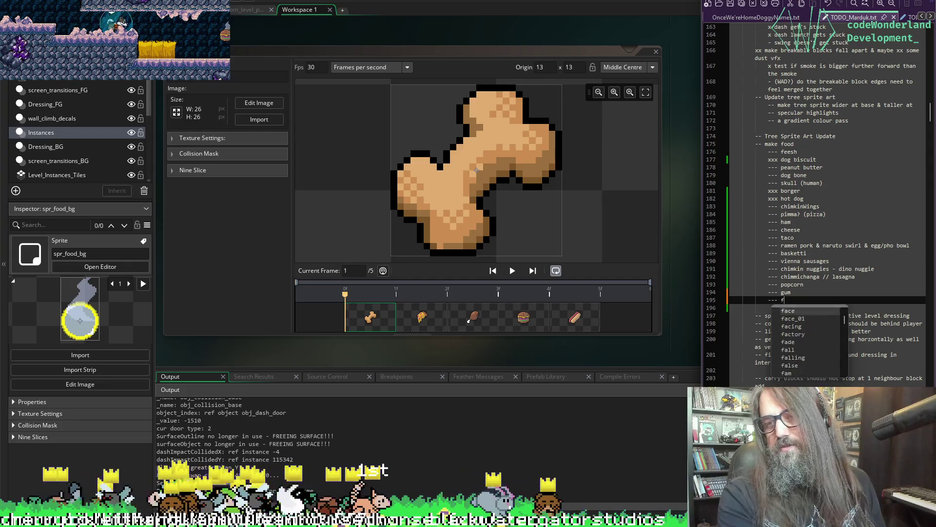
{"action": "type", "text": "renchris"}
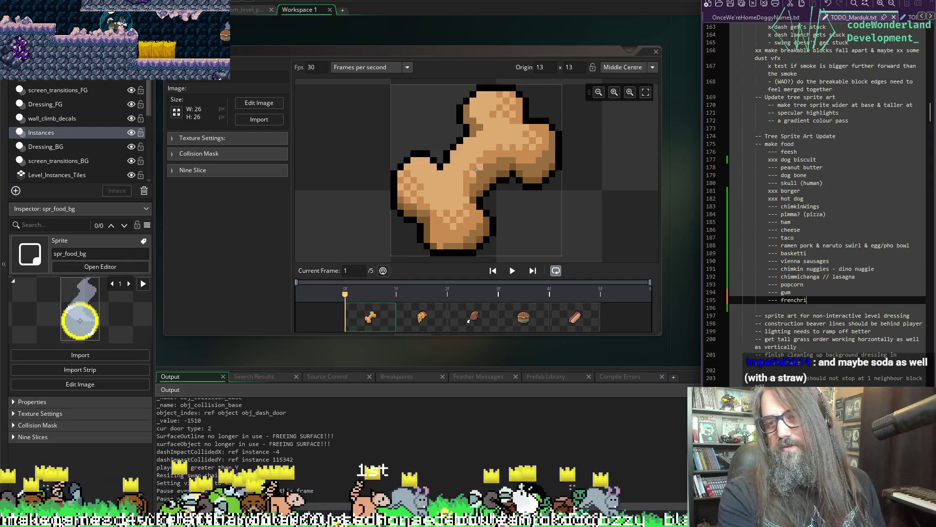
{"action": "key", "text": "BackSpace"}
{"action": "key", "text": "BackSpace"}
{"action": "type", "text": "fries"}
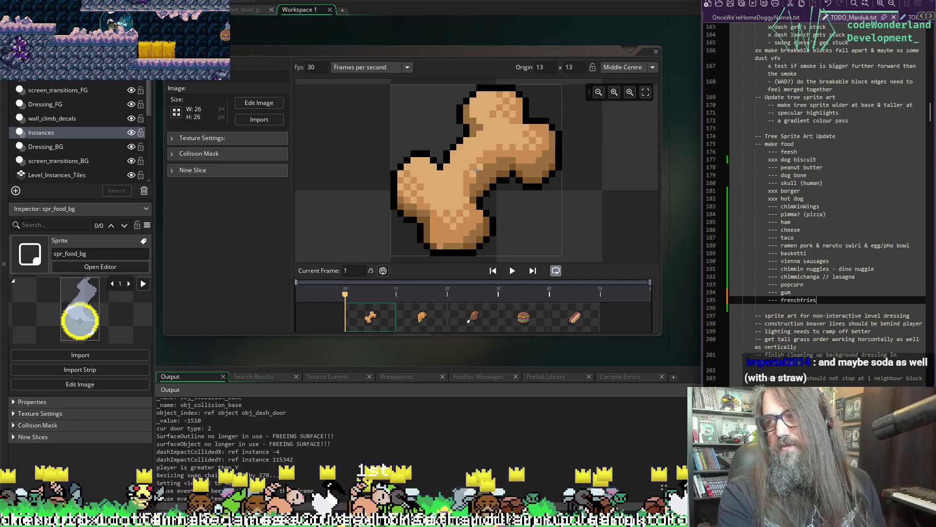
- Add '--- mushrooms' and '--- soda' items below frenchfries
{"action": "key", "text": "Return"}
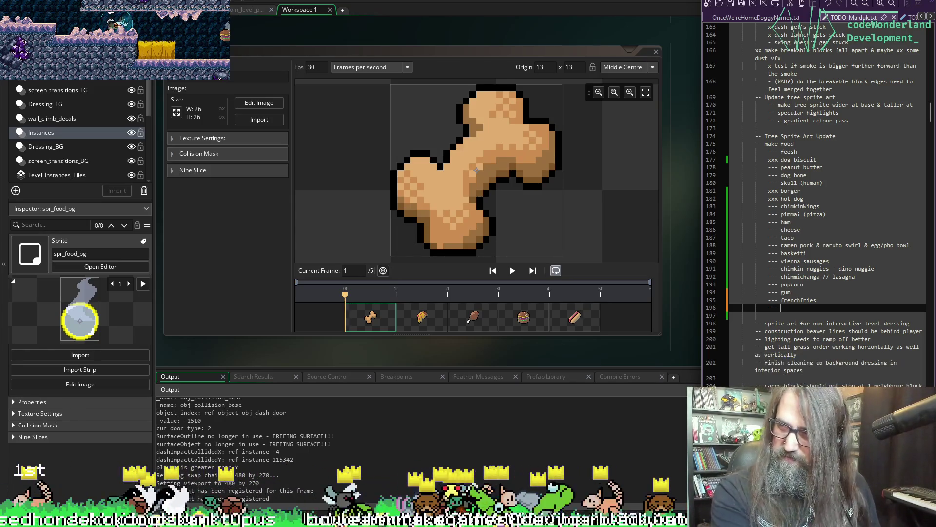
{"action": "type", "text": "musr"}
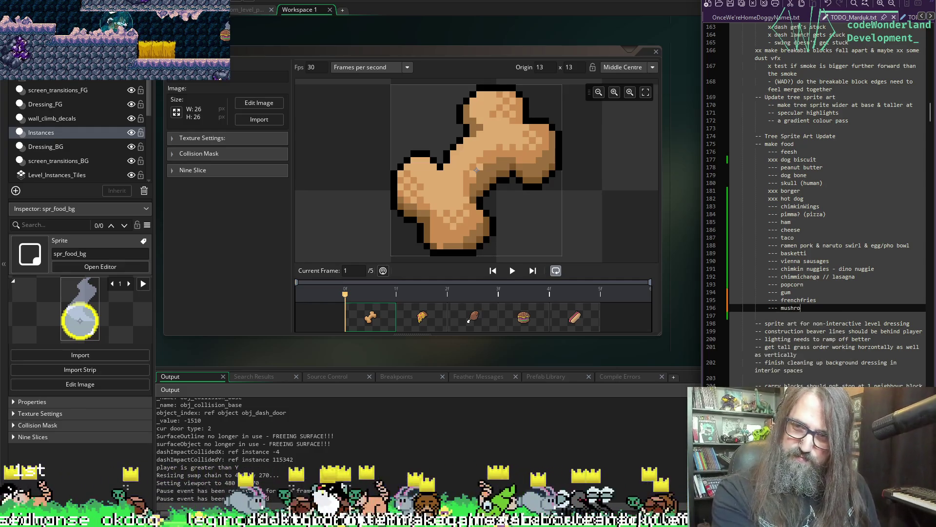
{"action": "key", "text": "Return"}
{"action": "type", "text": "- "}
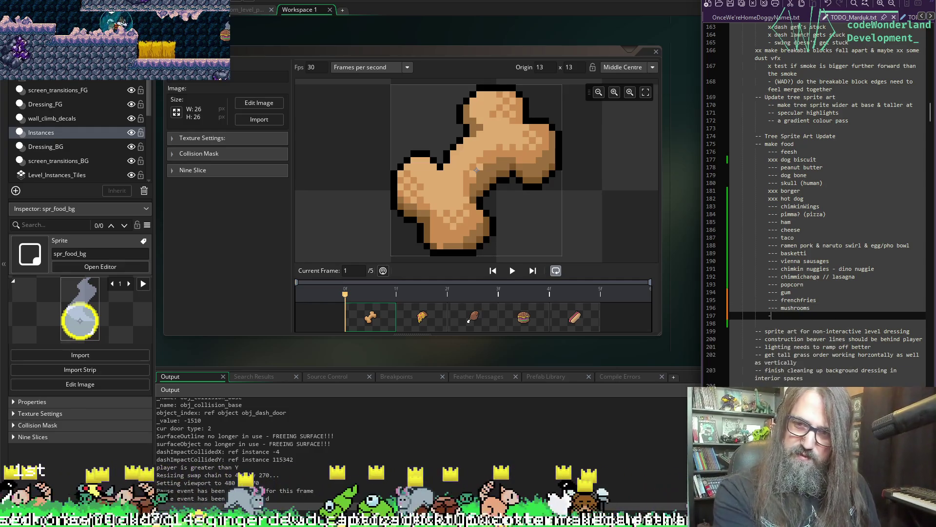
{"action": "type", "text": "soday"}
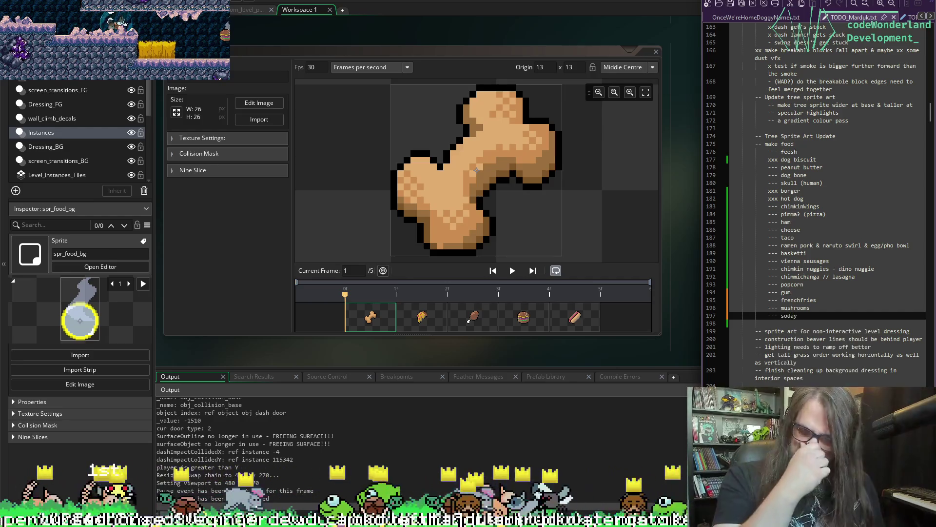
{"action": "key", "text": "BackSpace"}
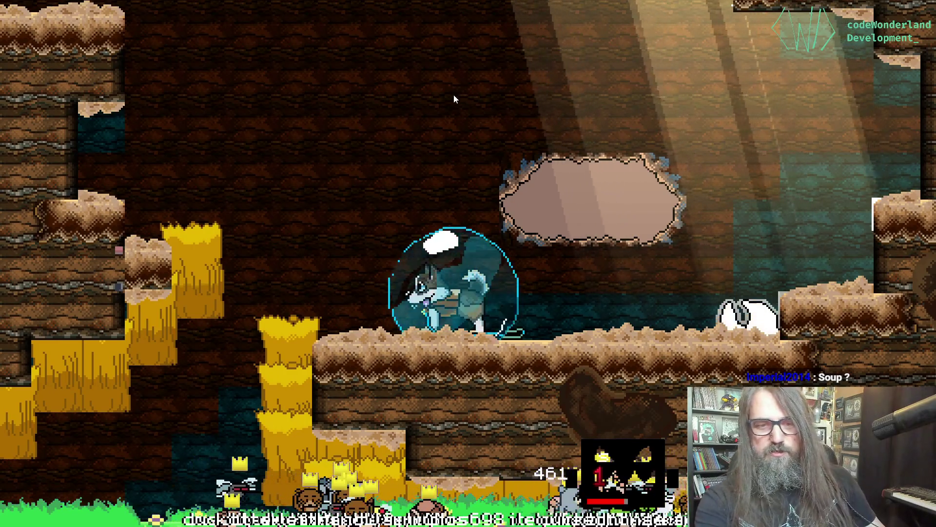
- Leave the running Marduk playtest to get back to the editor
{"action": "key", "text": "alt+Tab"}
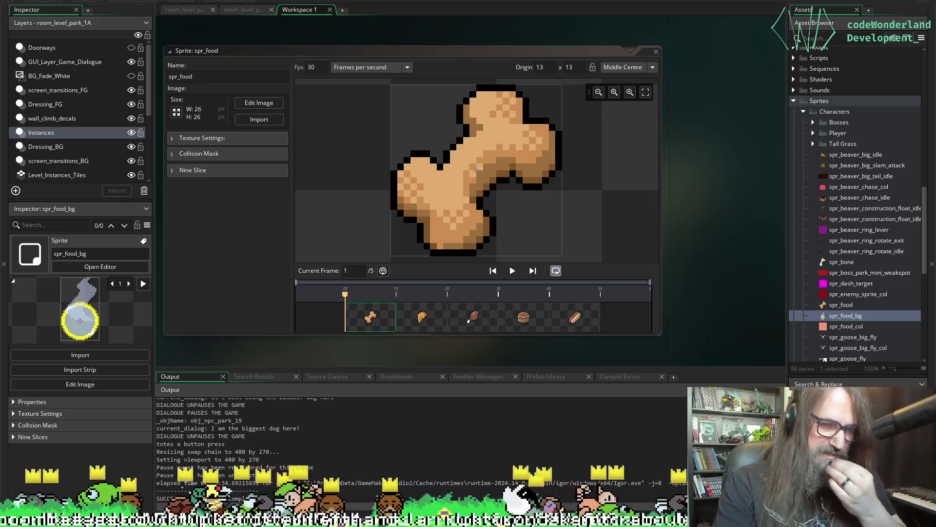
- Snap TODO_Marduk.txt to the right half, add 'break - slice or loaf' after soda, and begin 'pumpkin'
{"action": "key", "text": "alt+Tab"}
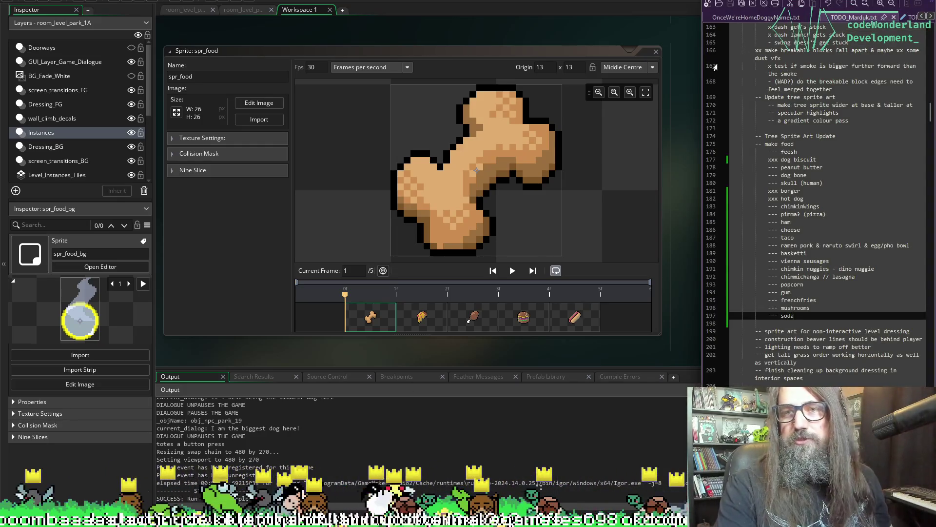
{"action": "key", "text": "super+Right"}
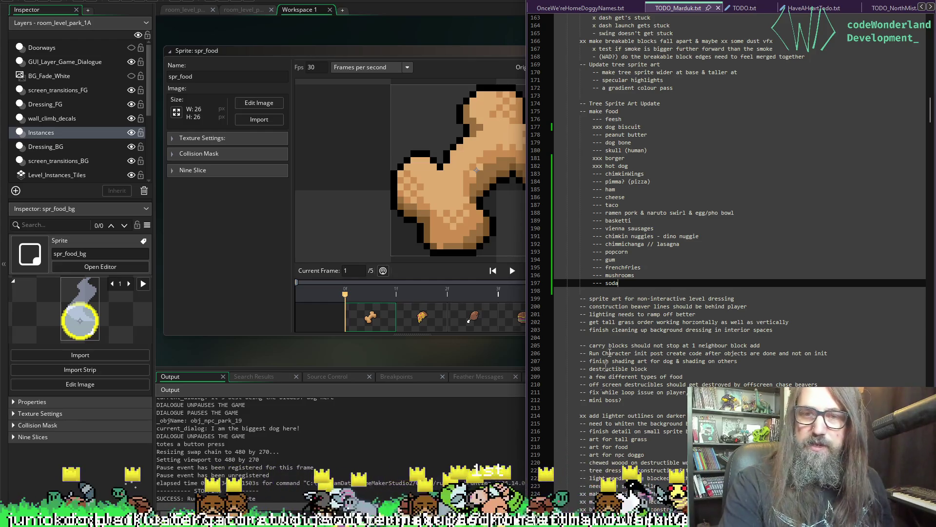
{"action": "key", "text": "Return"}
{"action": "key", "text": "Return"}
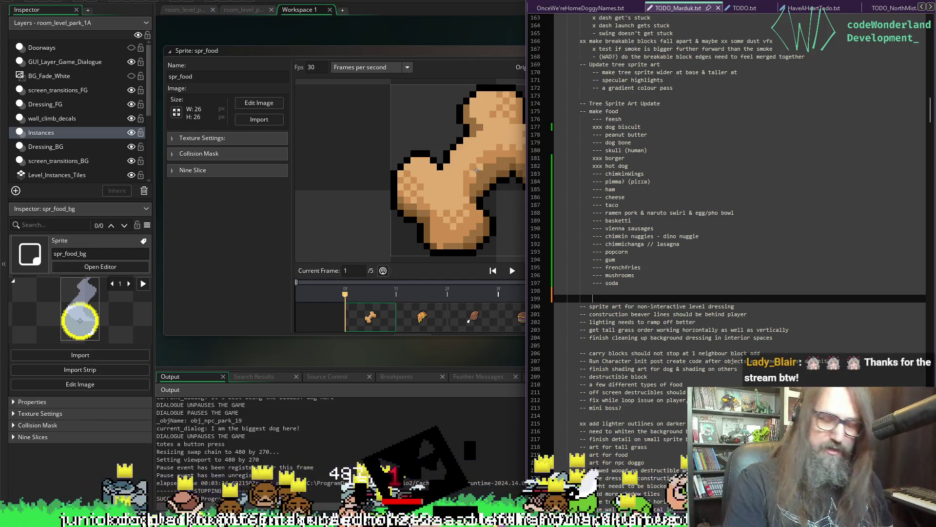
{"action": "key", "text": "Up"}
{"action": "type", "text": "-brea"}
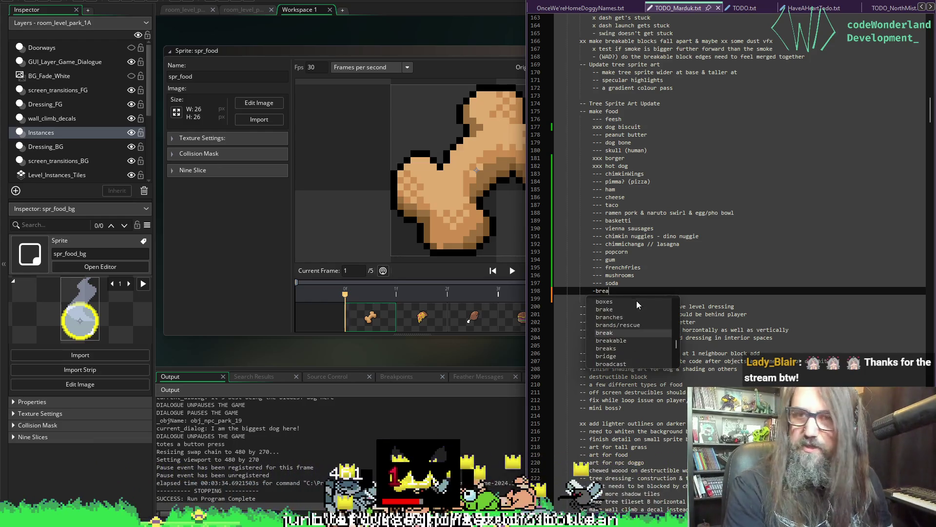
{"action": "key", "text": "BackSpace"}
{"action": "key", "text": "BackSpace"}
{"action": "key", "text": "BackSpace"}
{"action": "type", "text": "----"}
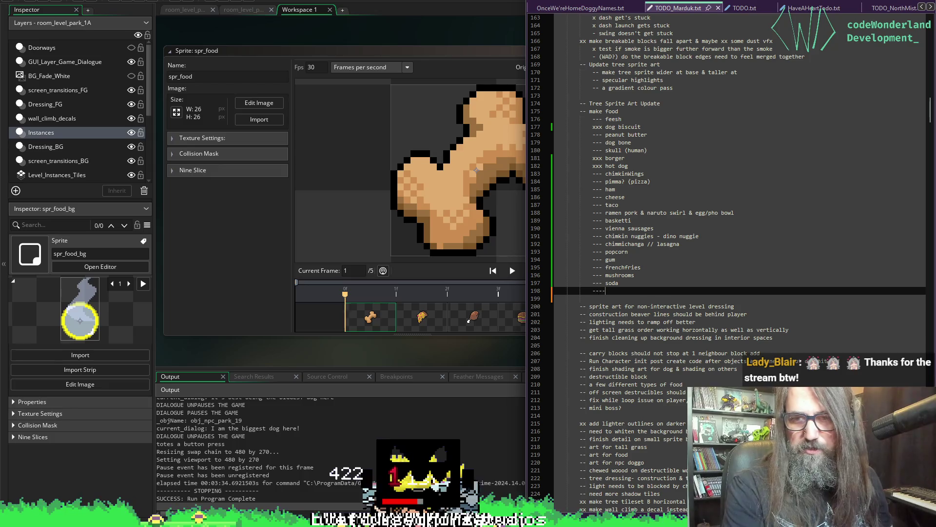
{"action": "key", "text": "BackSpace"}
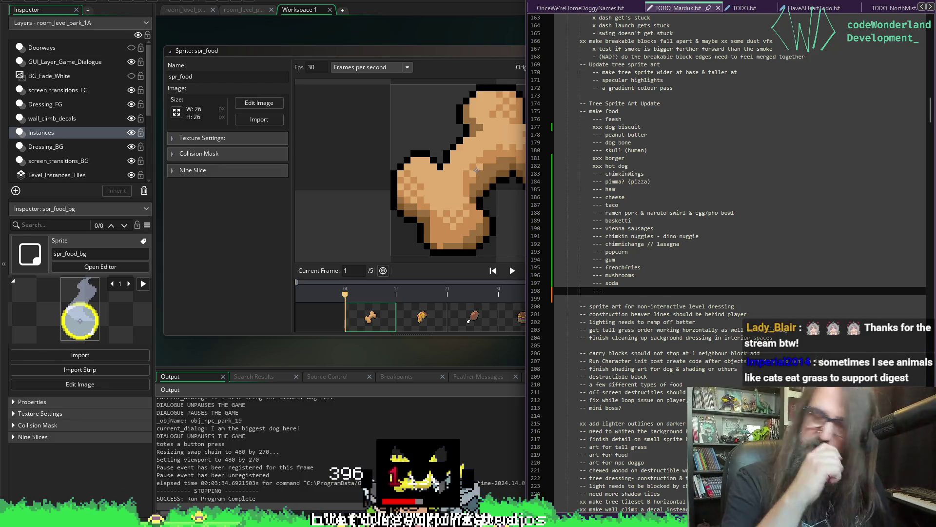
{"action": "type", "text": "break"}
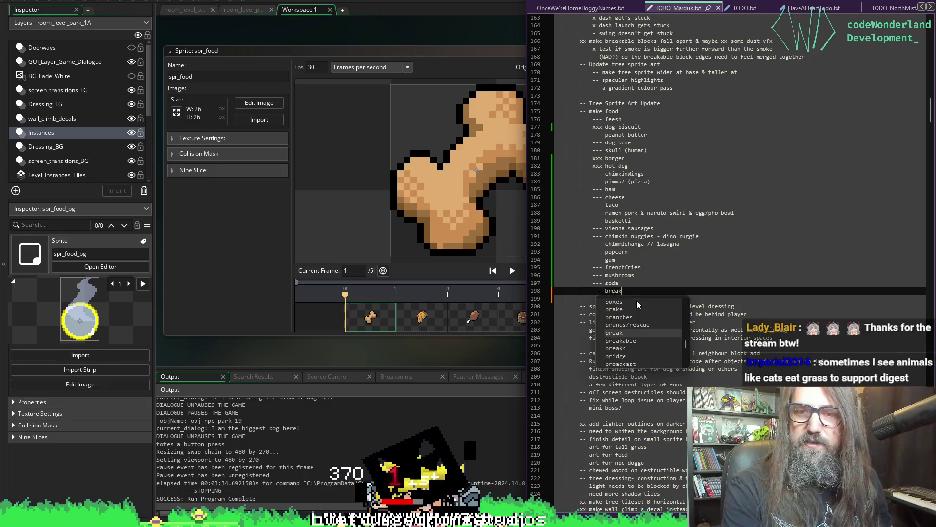
{"action": "type", "text": " - sli"}
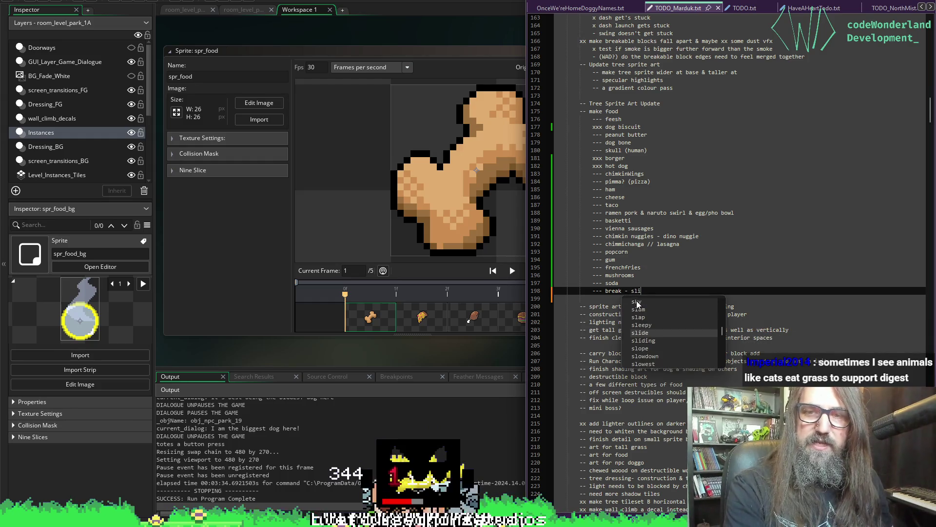
{"action": "type", "text": "ce or lo"}
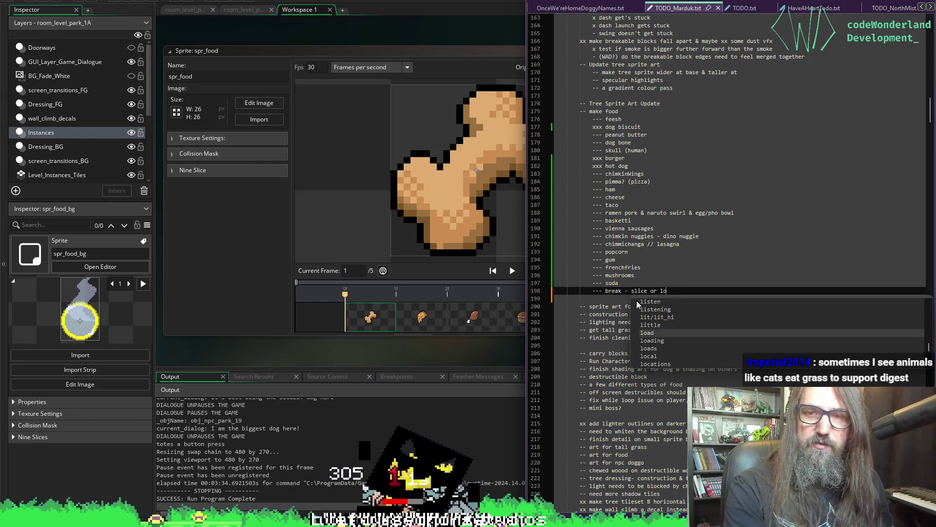
{"action": "type", "text": "af"}
{"action": "key", "text": "Return"}
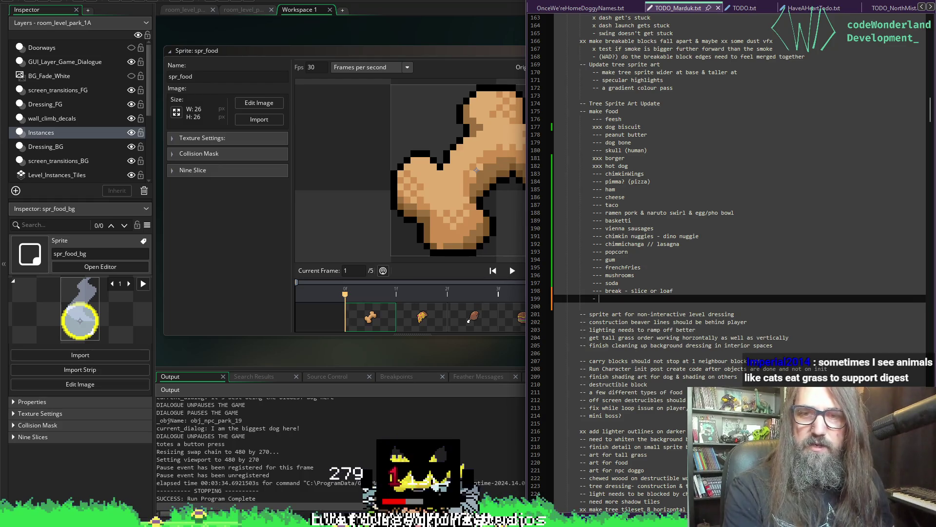
{"action": "type", "text": "--"}
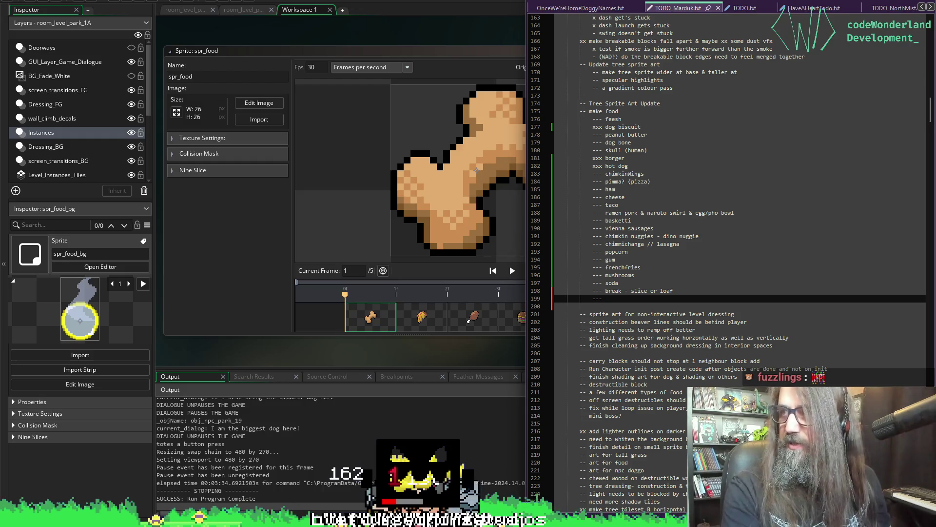
{"action": "type", "text": " pum"}
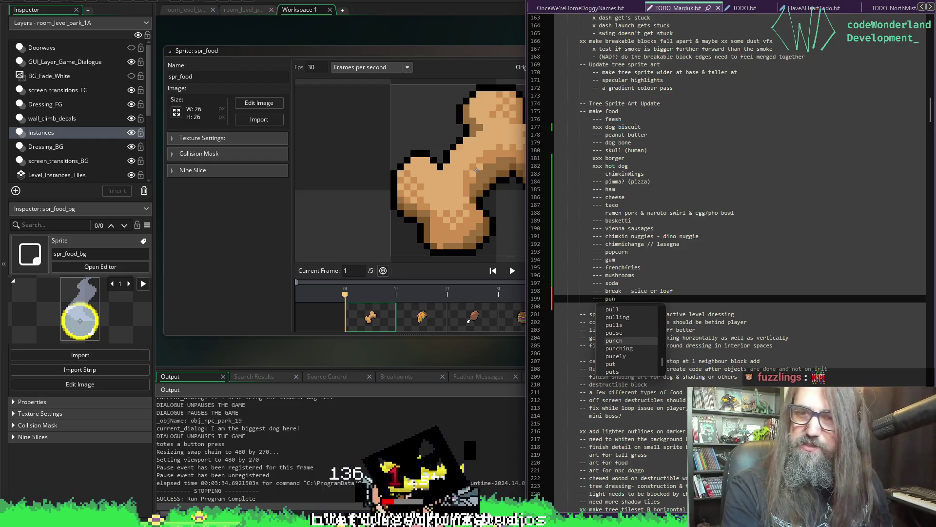